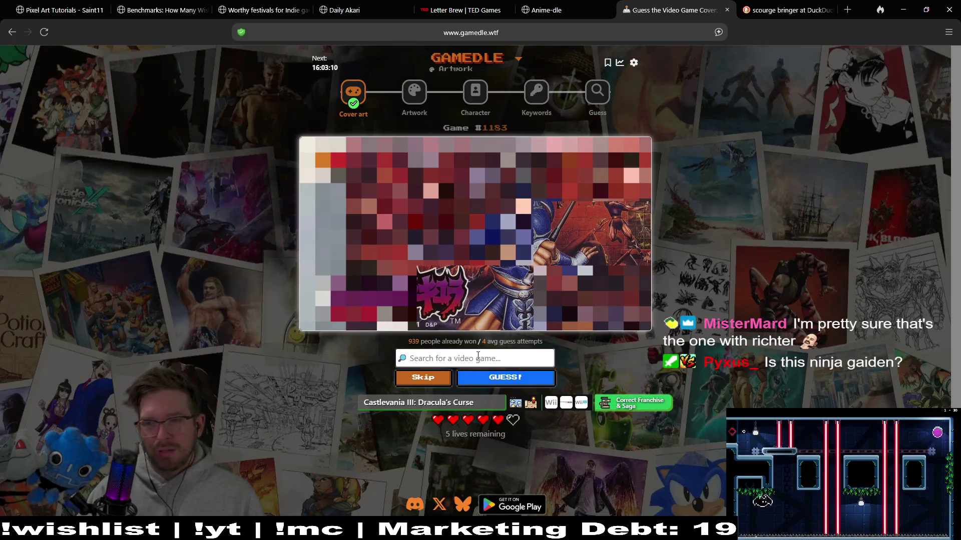
Guess Castlevania II: Simon's Quest and then Castlevania on the cover-art puzzle
click(478, 357)
text(cas)
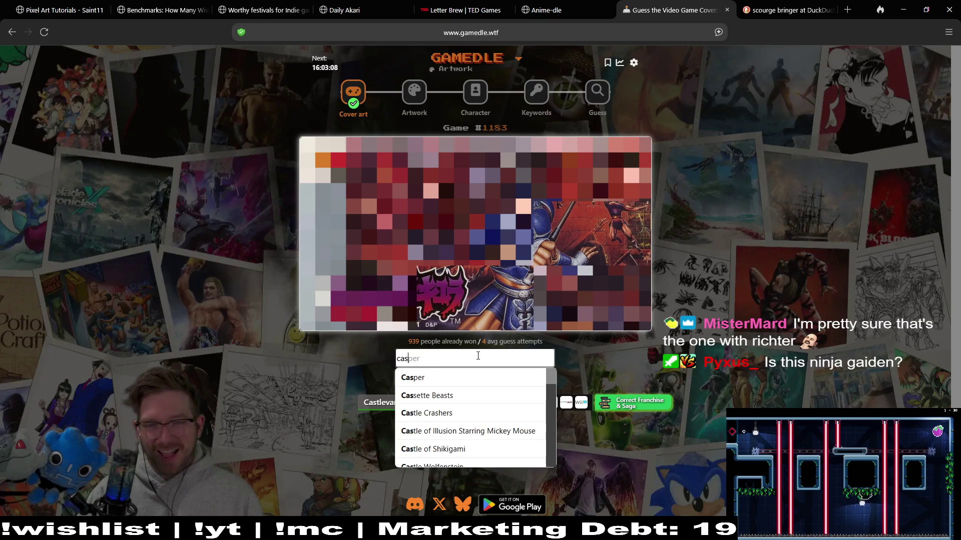
text(tle)
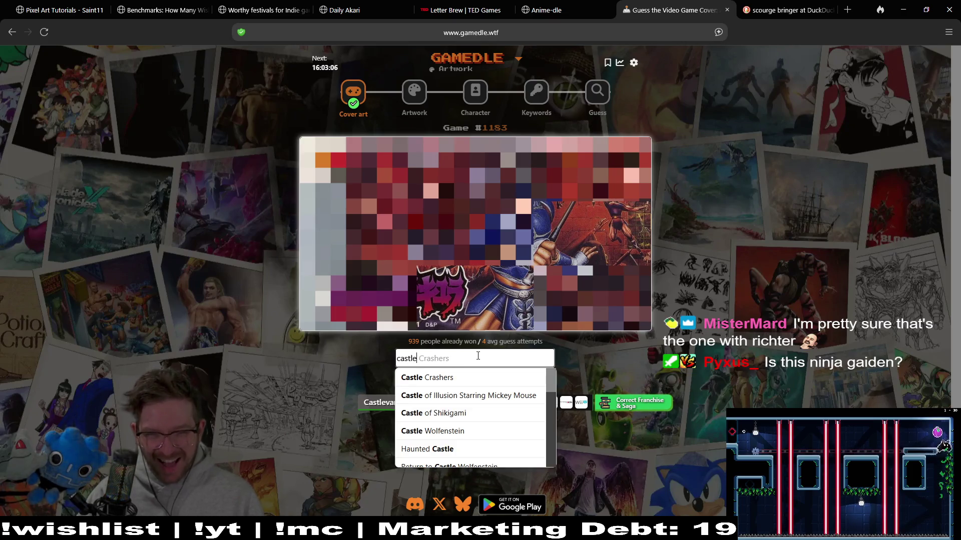
text(vania)
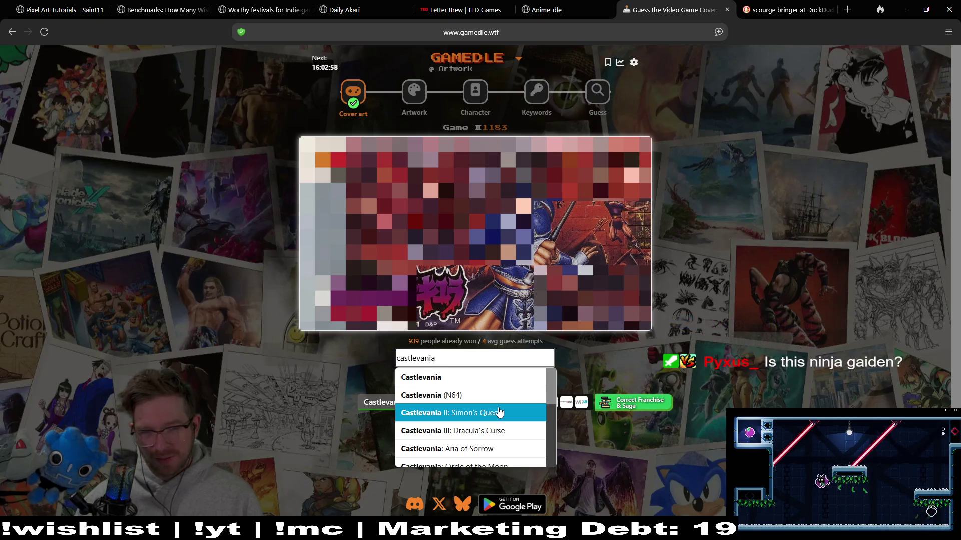
click(499, 413)
click(505, 378)
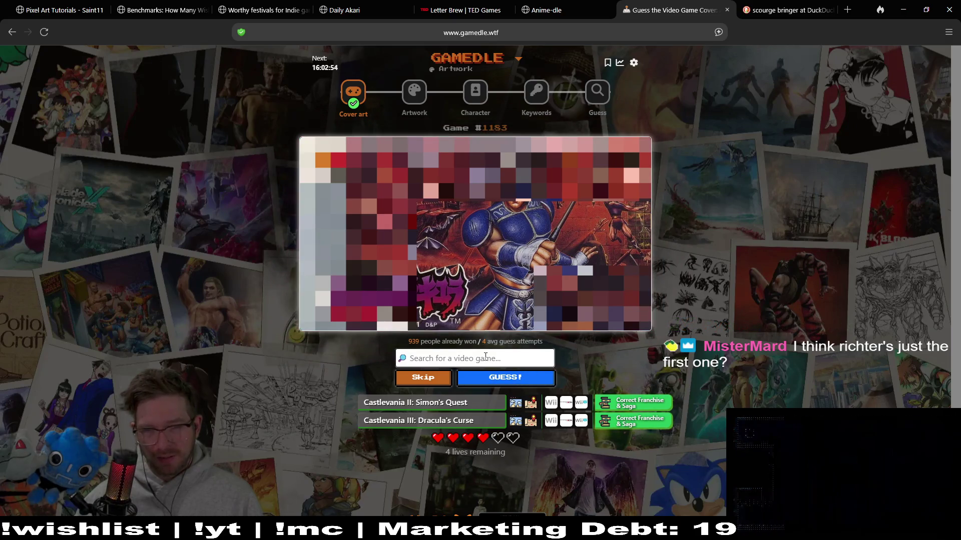
text(castle)
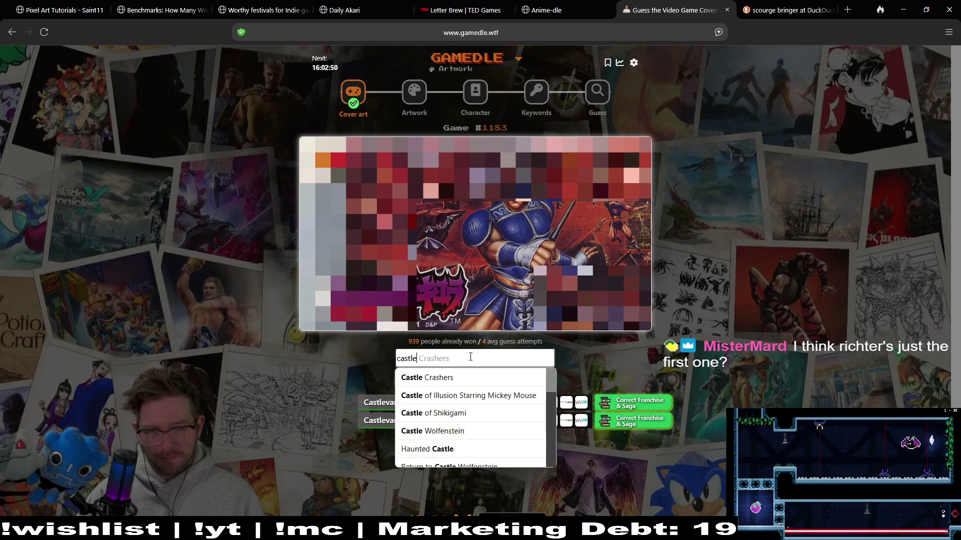
text(vania)
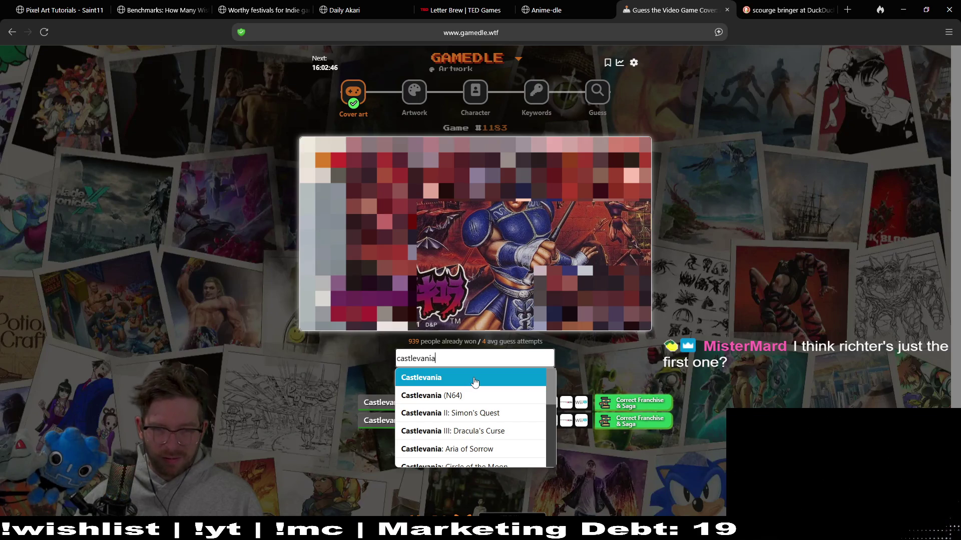
click(471, 378)
click(512, 381)
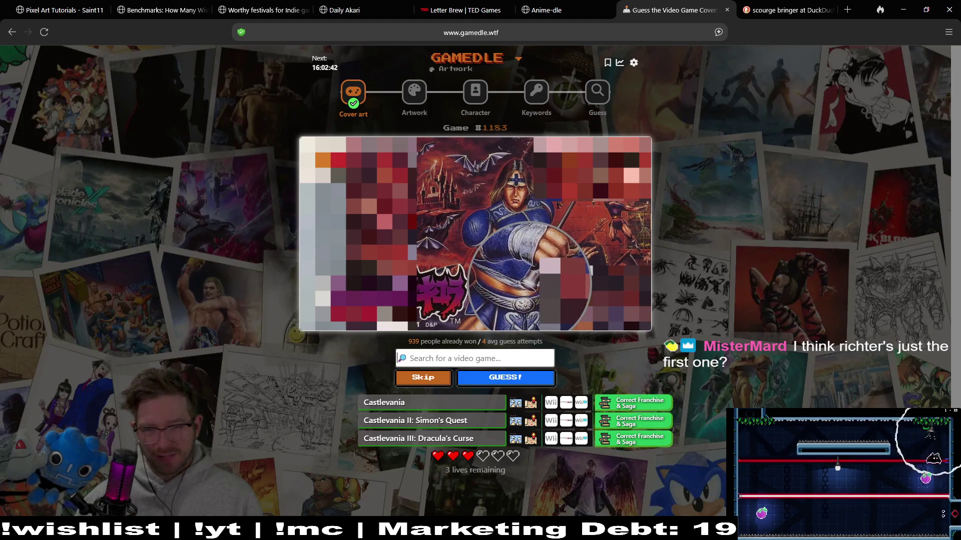
Search again and guess Castlevania (N64), leaving two lives
click(470, 357)
text(cas)
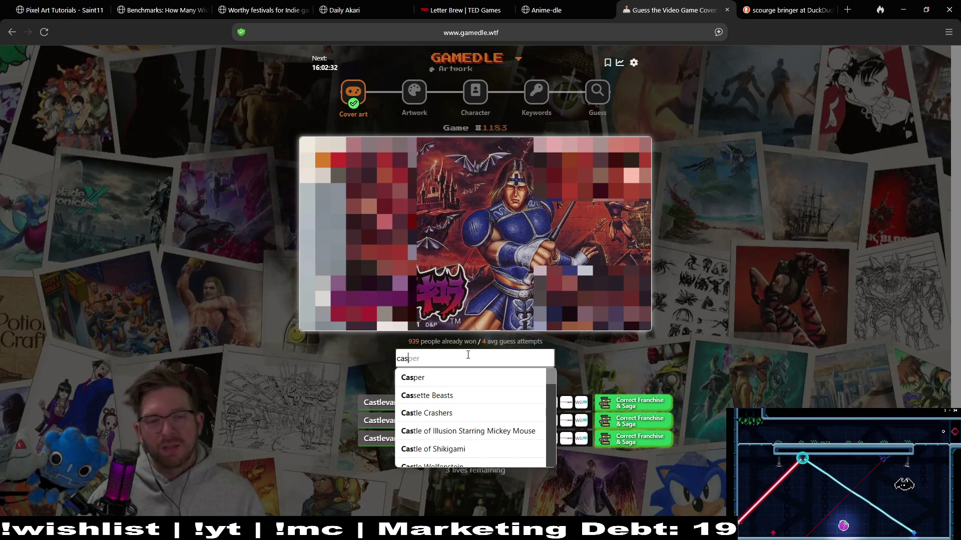
text(tlevania)
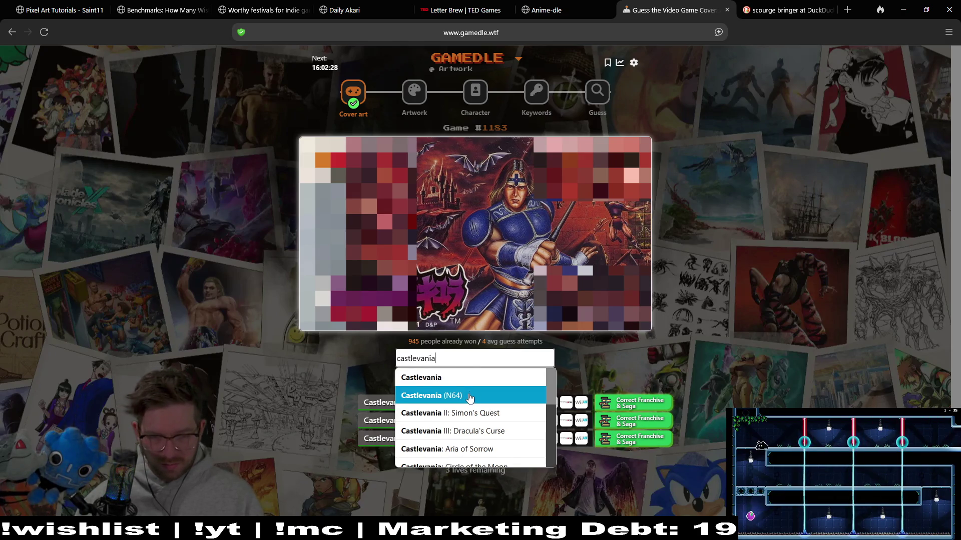
scroll(469, 396, down, 2)
scroll(526, 441, down, 1)
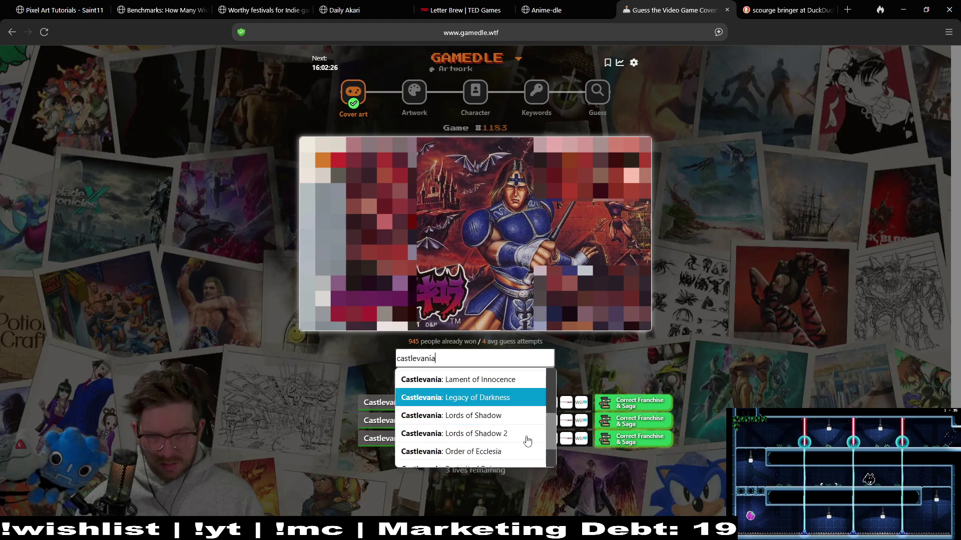
scroll(526, 442, down, 1)
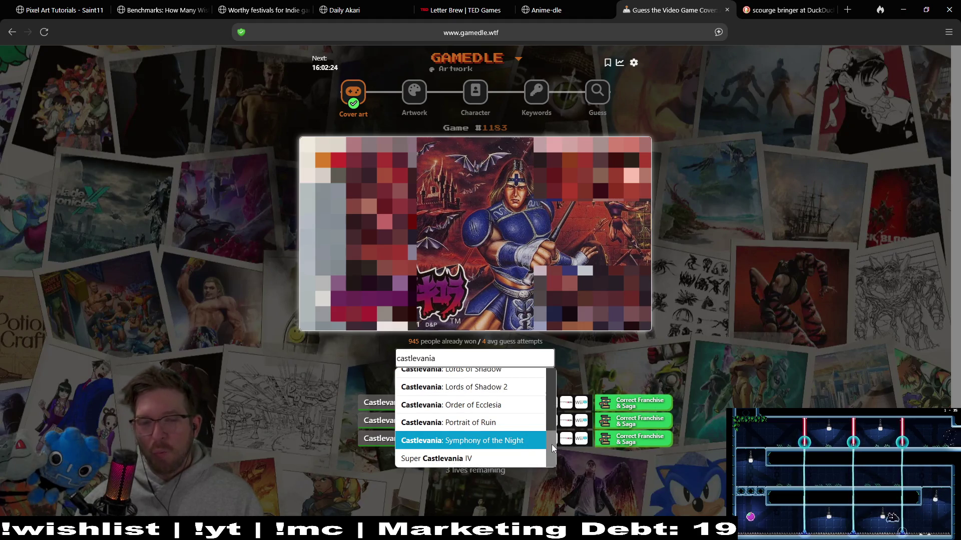
drag(552, 448, 543, 379)
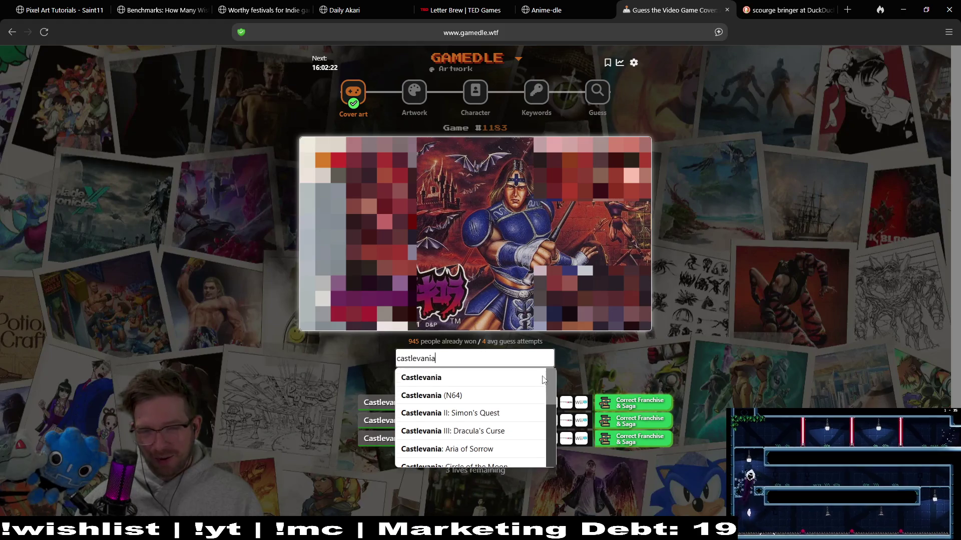
click(481, 396)
click(507, 378)
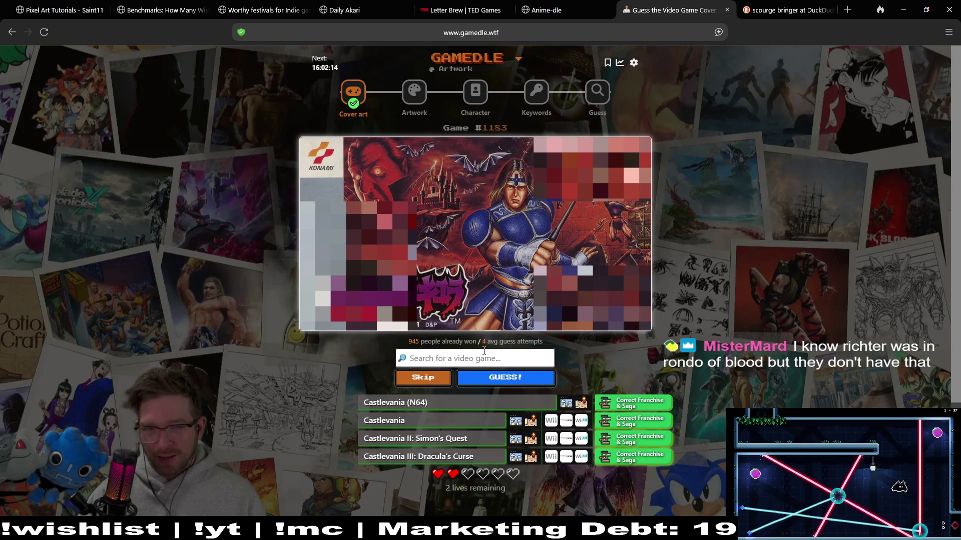
text(castlevania)
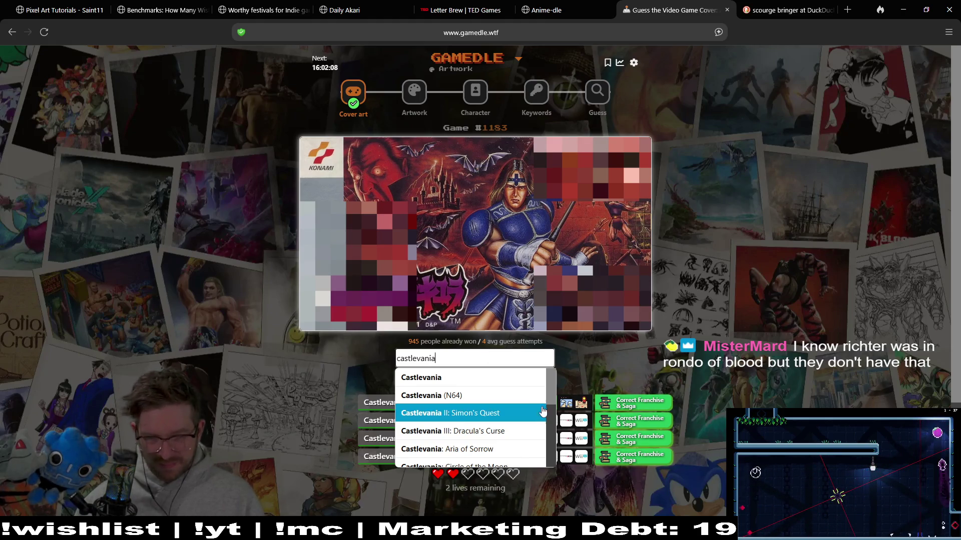
mouse_move(554, 402)
mouse_down()
mouse_move(556, 475)
mouse_move(556, 389)
mouse_up()
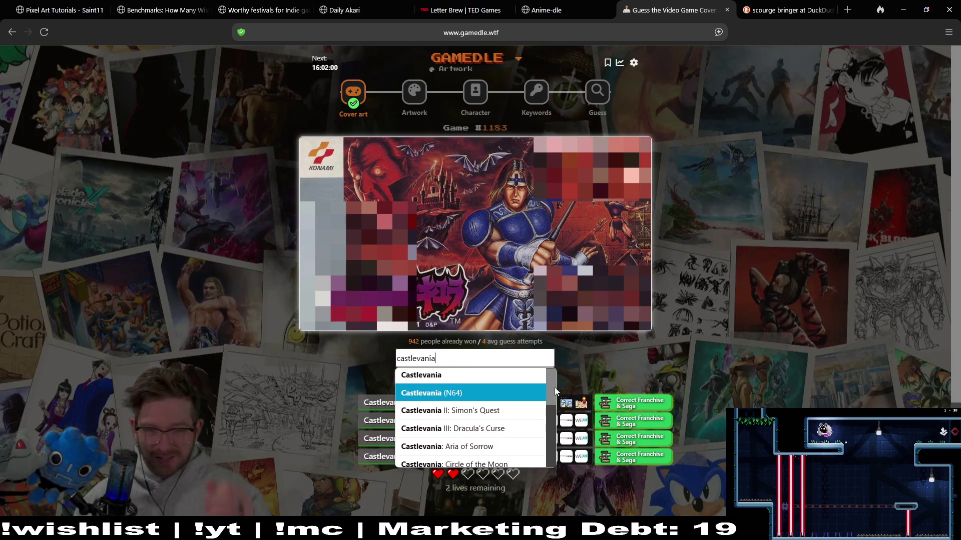
drag(556, 389, 551, 470)
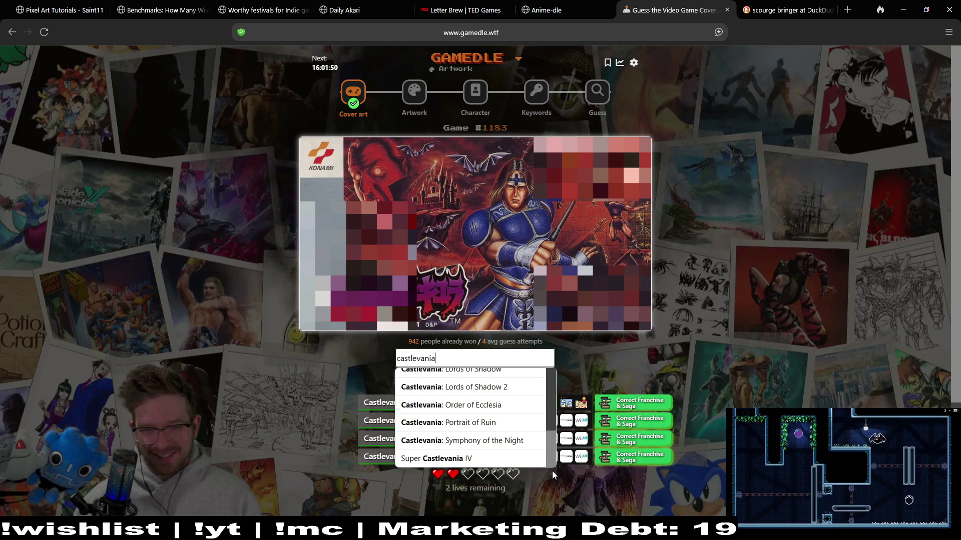
Guess Symphony of the Night (wrong), then solve the puzzle with Super Castlevania IV
click(498, 442)
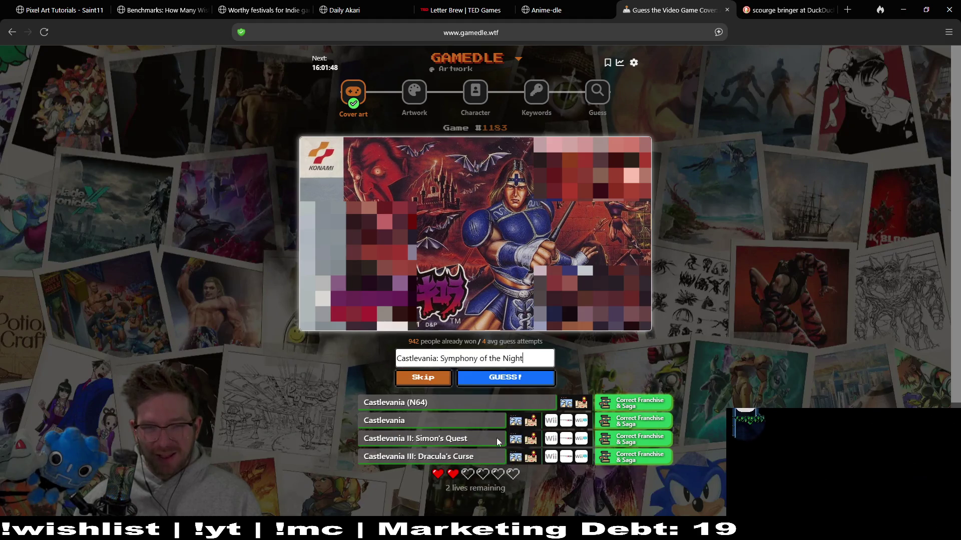
click(511, 382)
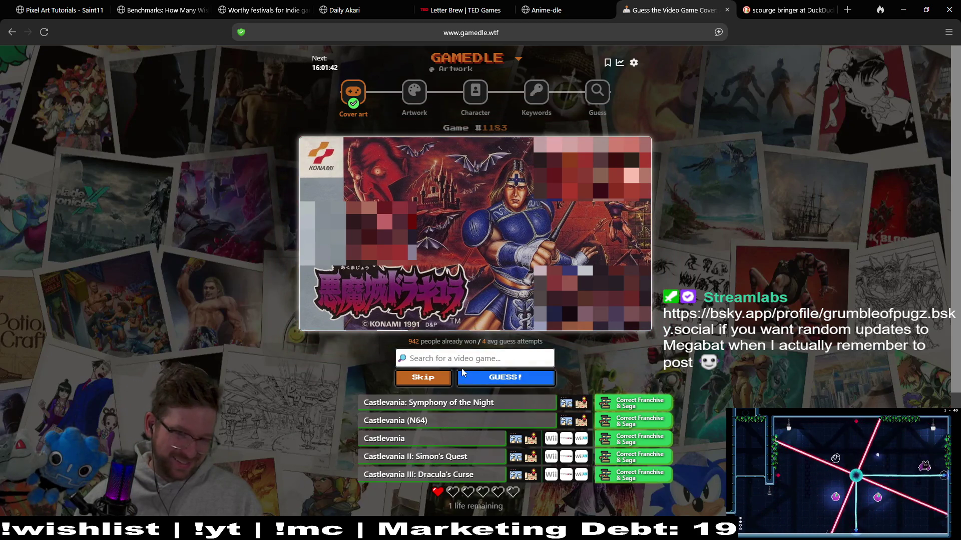
click(468, 358)
text(castlevania)
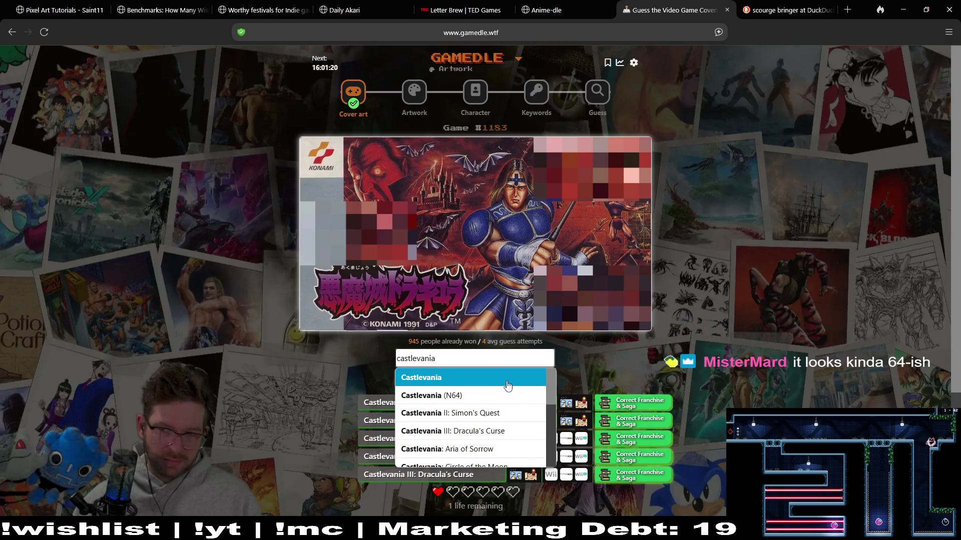
scroll(507, 405, down, 2)
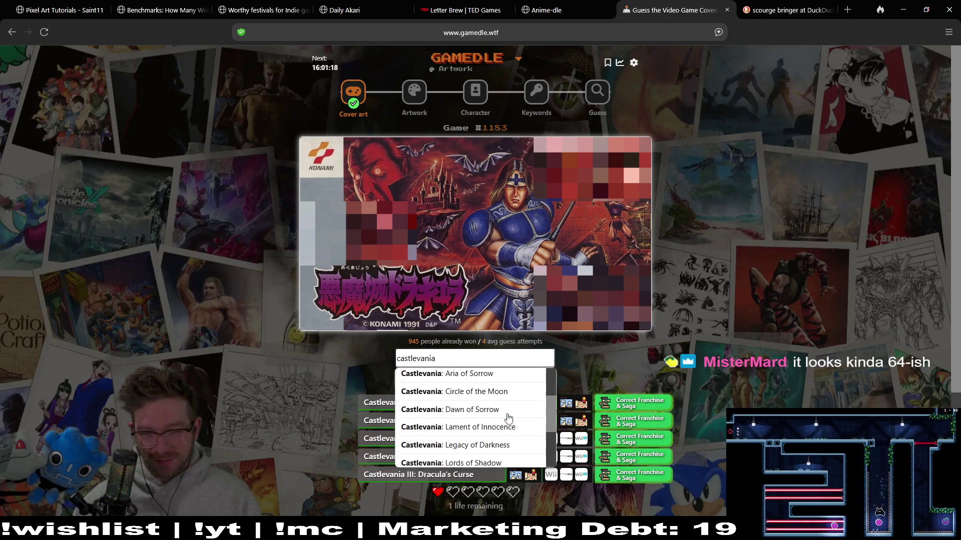
scroll(508, 418, down, 3)
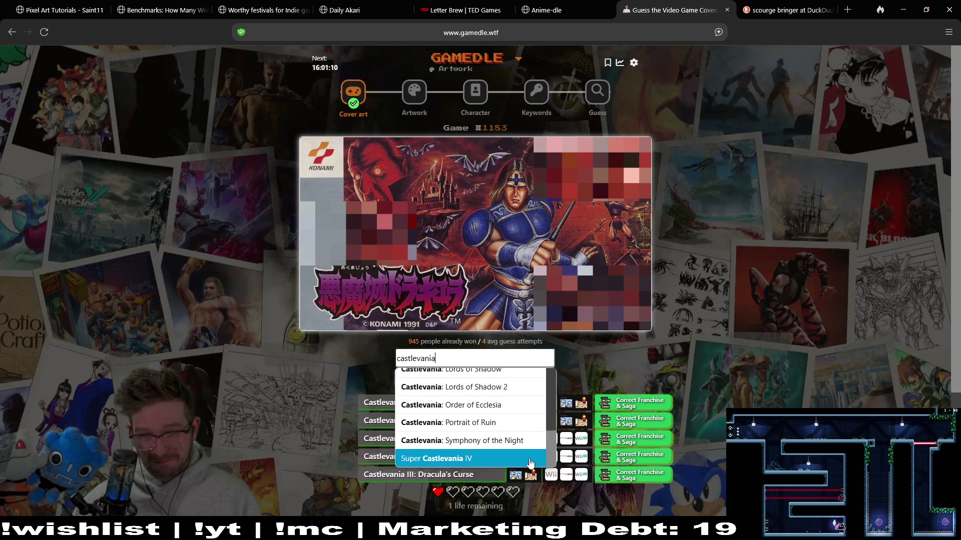
click(530, 459)
click(525, 377)
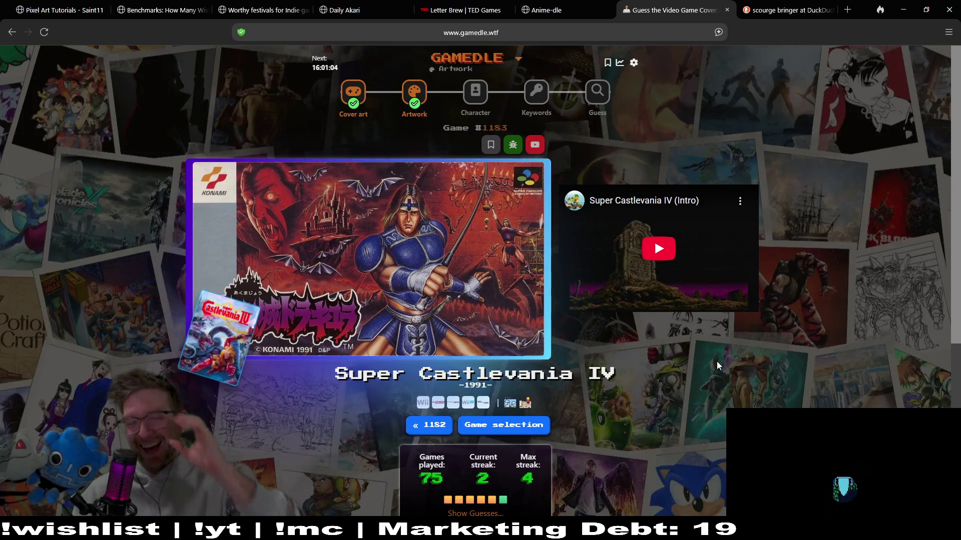
Play and seek through the Super Castlevania IV intro video, then move to the Character round
click(647, 247)
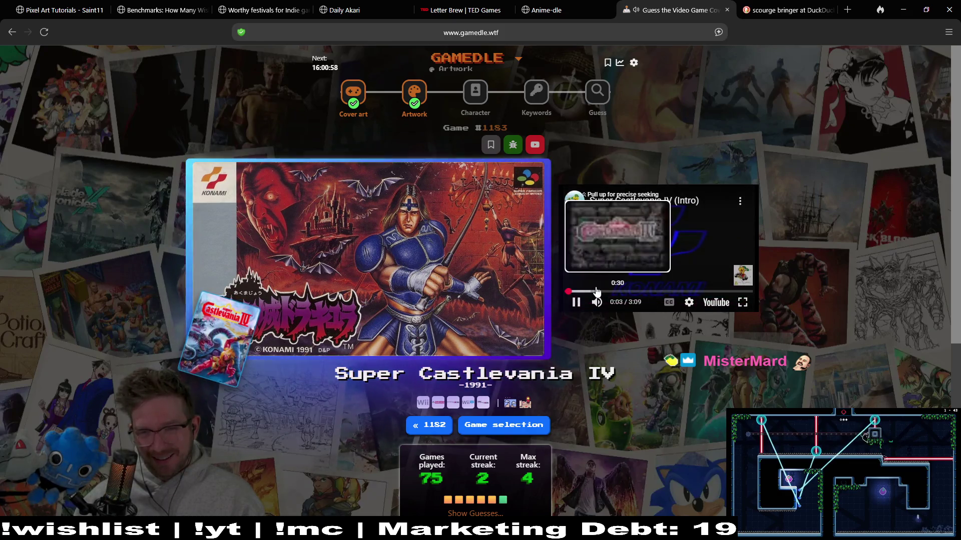
click(595, 292)
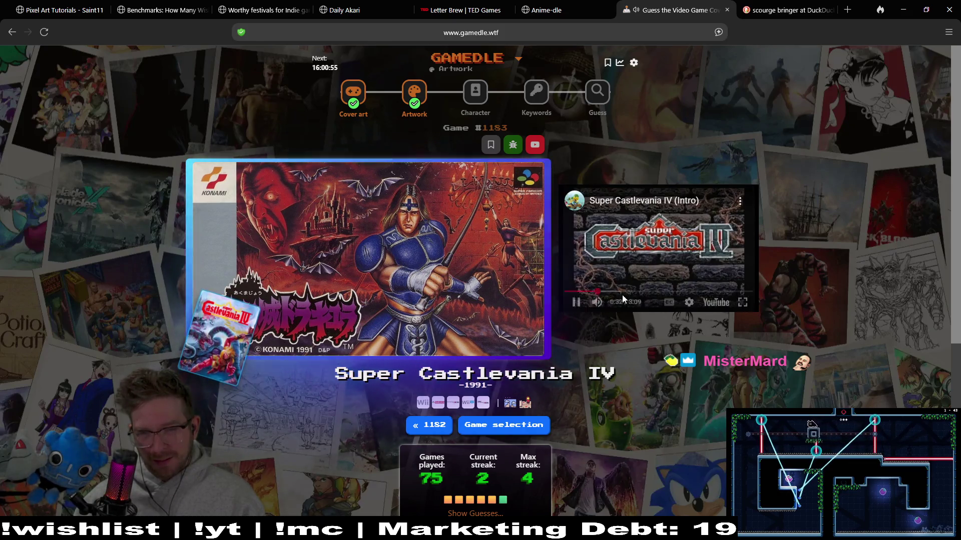
click(622, 291)
drag(664, 294, 740, 297)
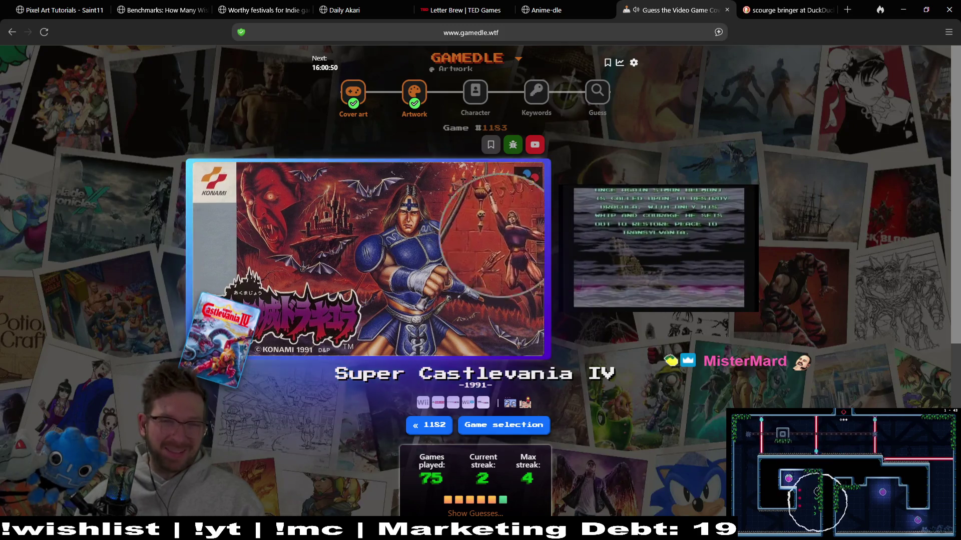
click(475, 91)
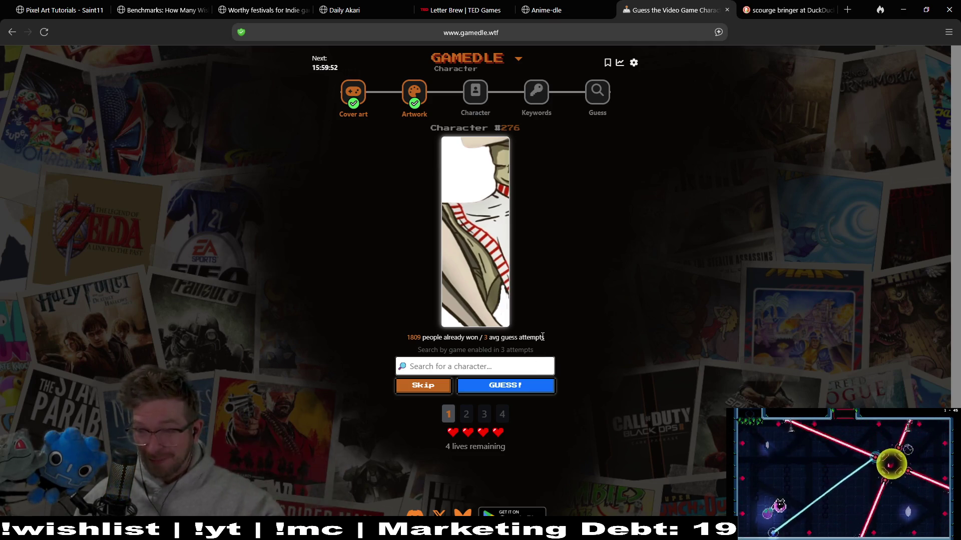
Clear the mistyped character search text letter by letter
click(519, 360)
text(dalu)
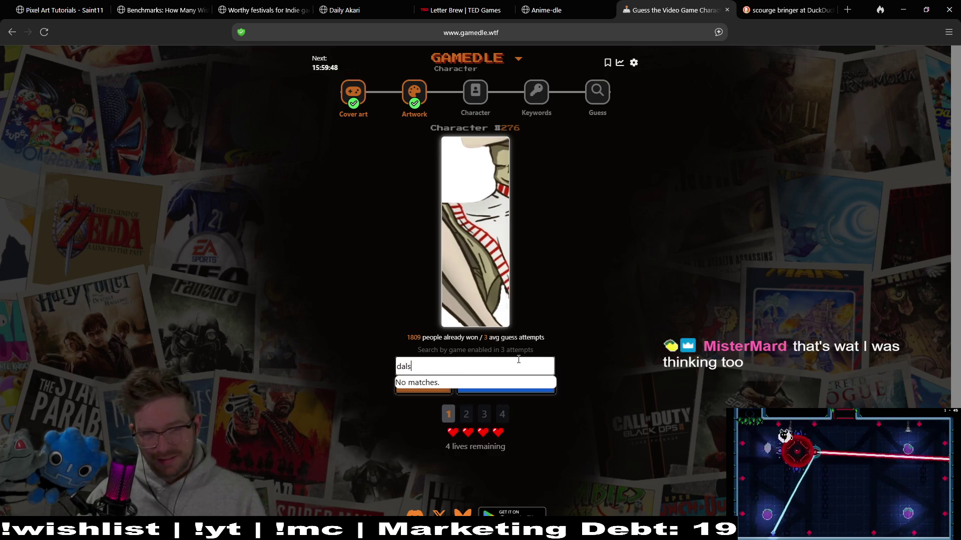
key(BackSpace)
key(BackSpace)
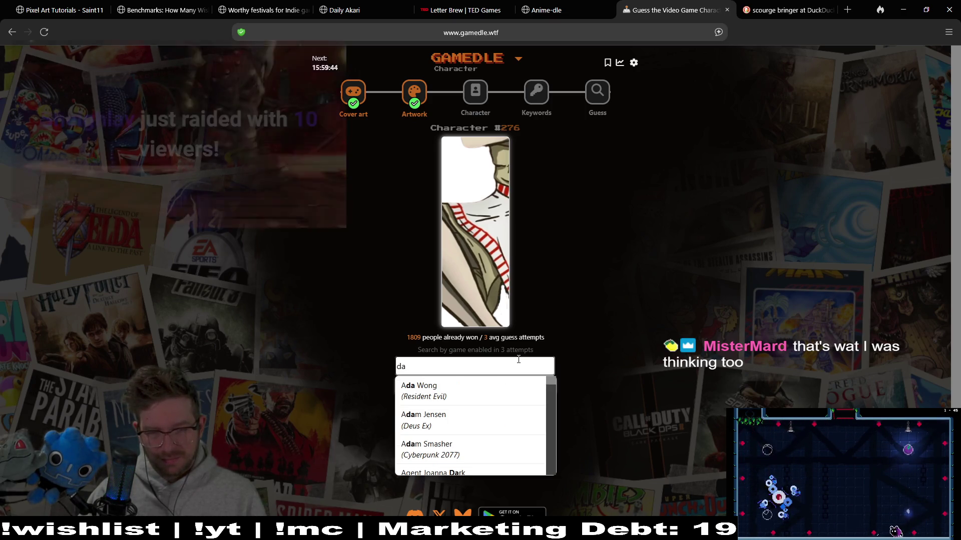
text(ls)
key(BackSpace)
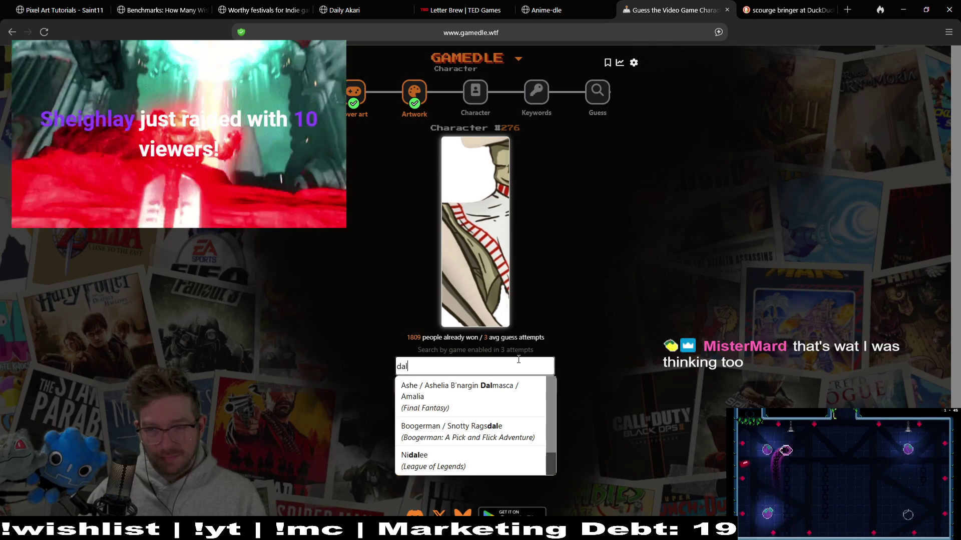
key(BackSpace)
key(BackSpace)
key(BackSpace)
text(dals)
key(BackSpace)
key(BackSpace)
text(ls)
key(BackSpace)
key(BackSpace)
key(BackSpace)
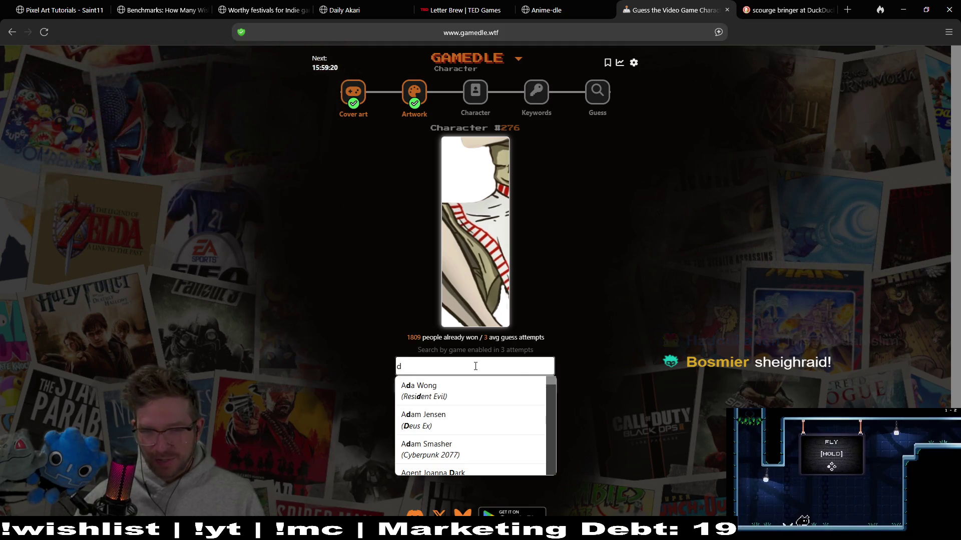
key(BackSpace)
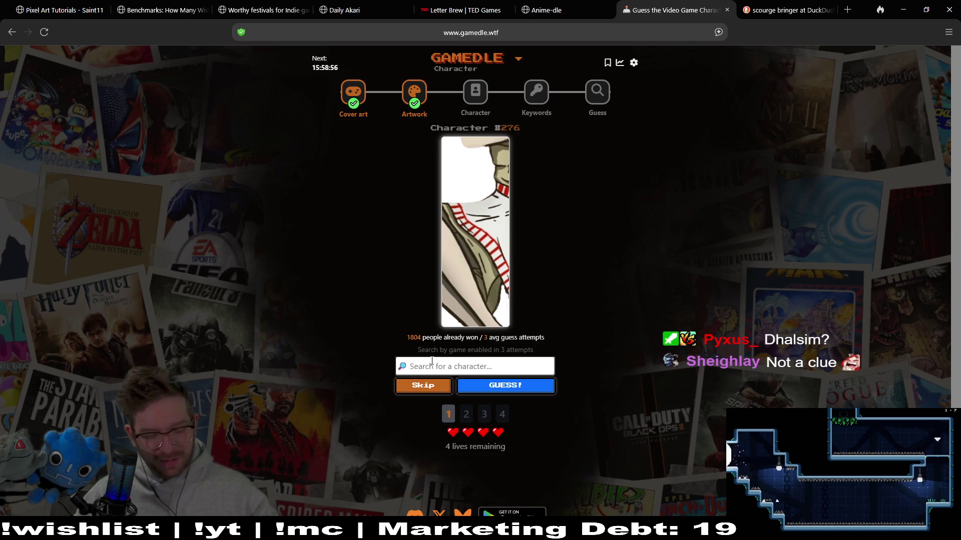
text(Dh)
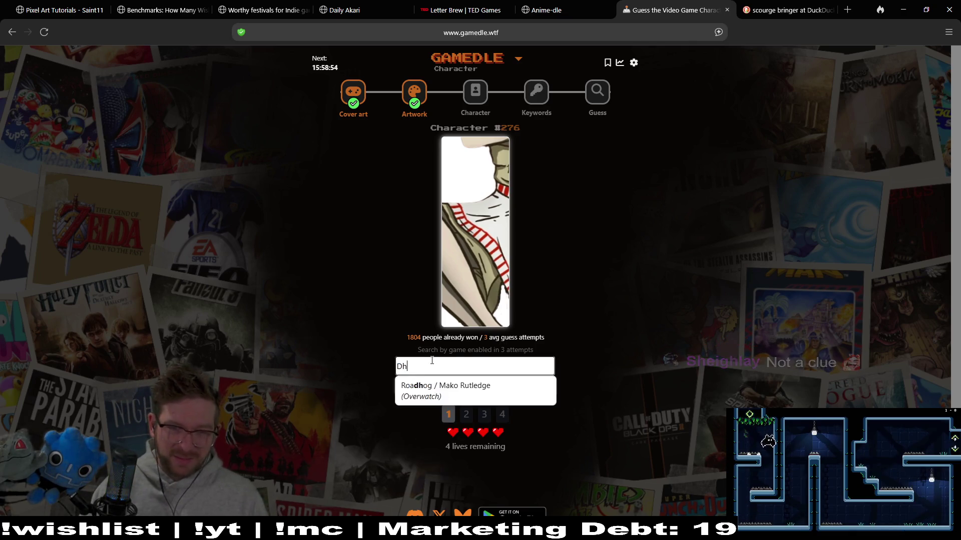
text(al)
key(BackSpace)
text(a)
key(BackSpace)
key(BackSpace)
key(BackSpace)
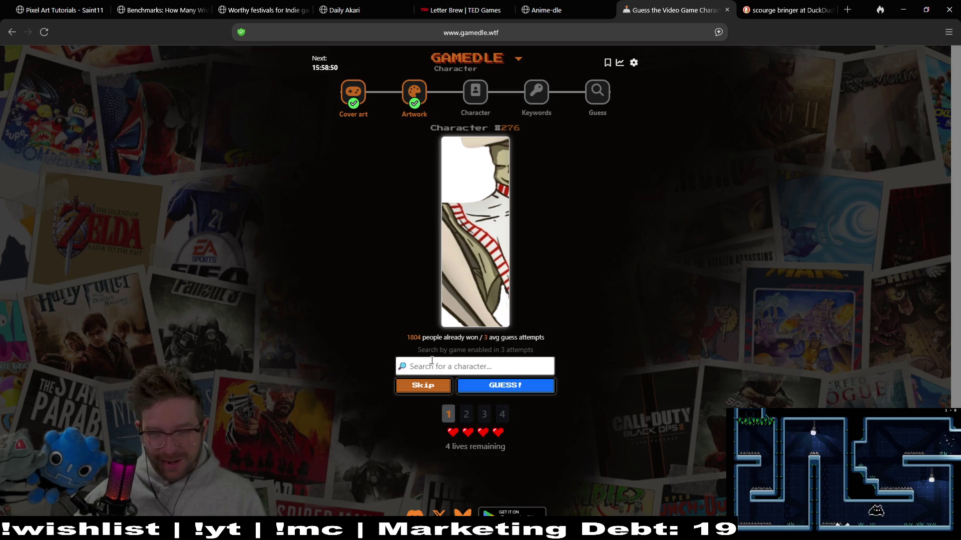
text(ada)
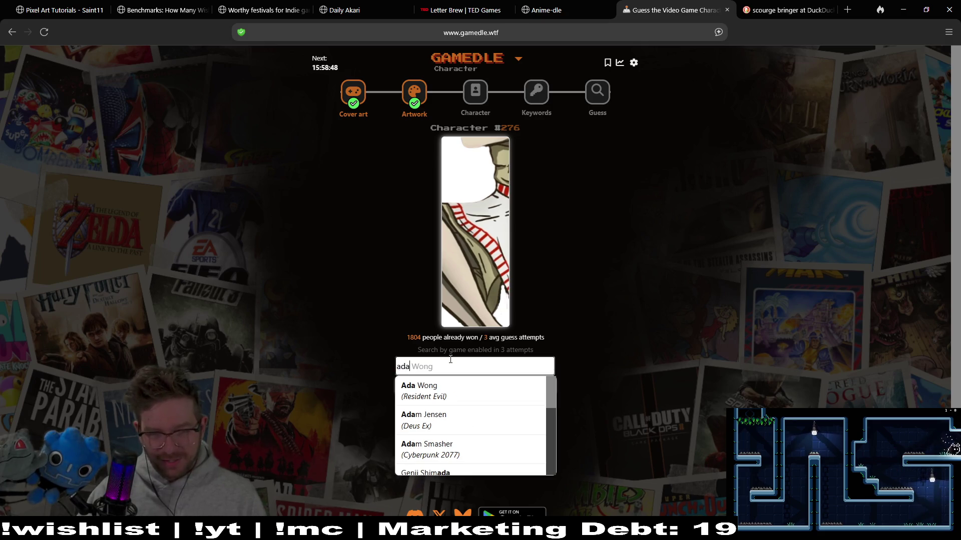
text(m)
Submit Adam Jensen as the guess for character #276, losing a life
click(428, 387)
click(511, 386)
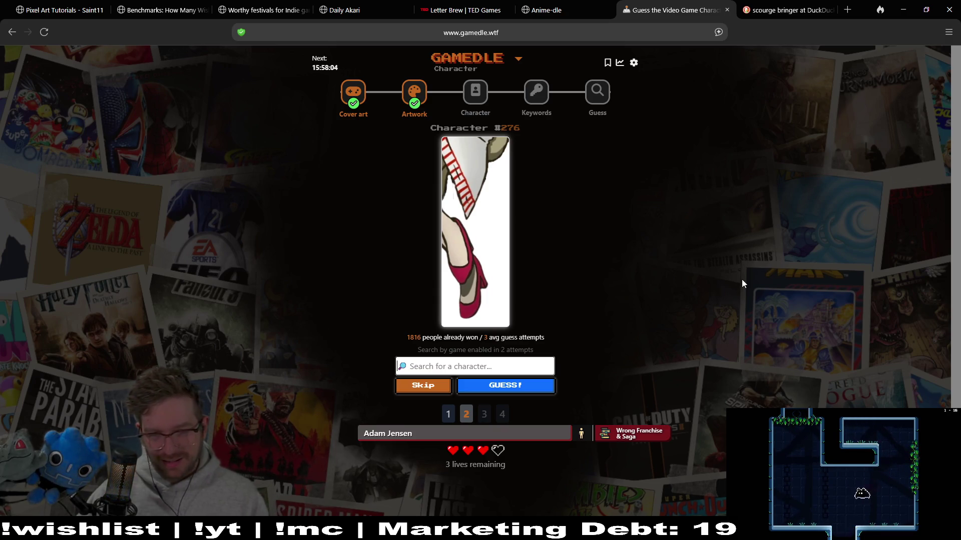
Skip one guess to reveal more artwork, then solve character #276 as Dolores McDoodle
click(443, 387)
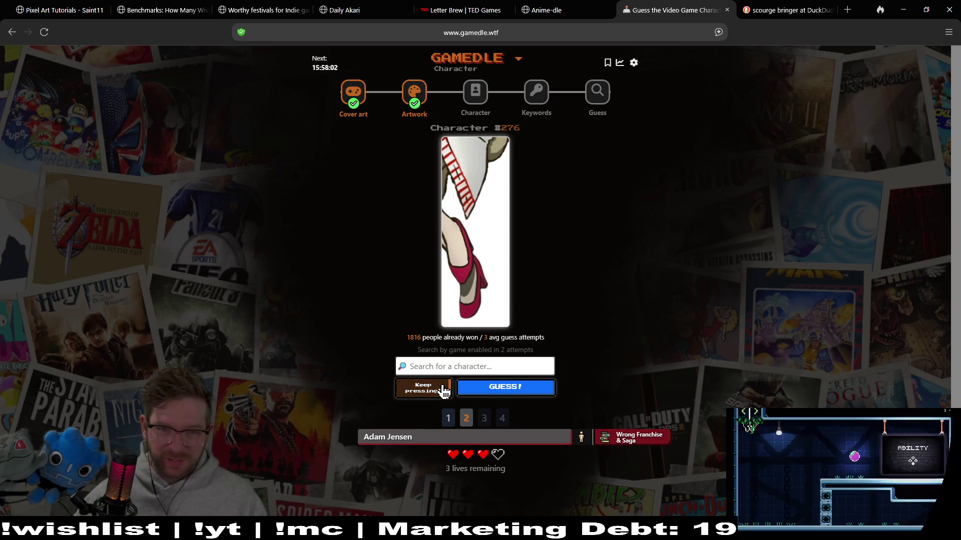
click(444, 388)
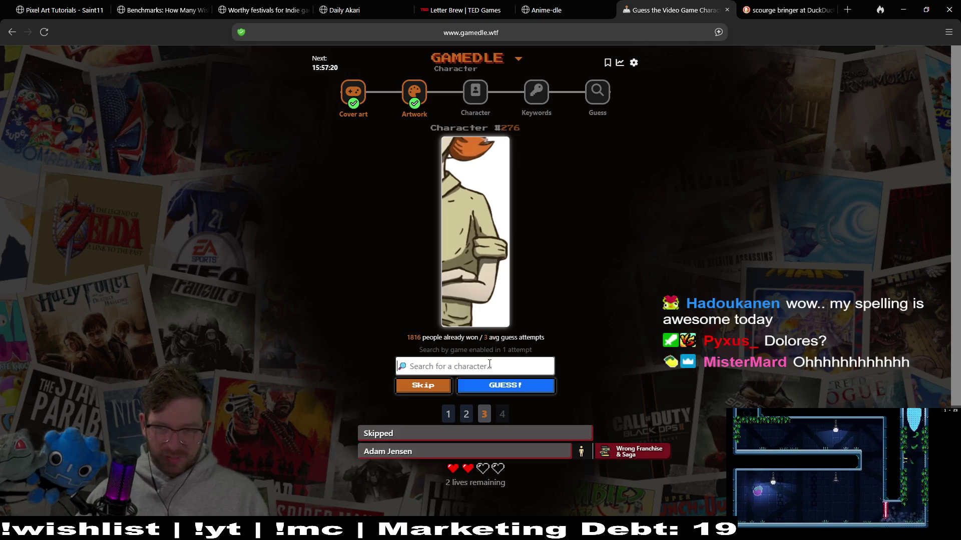
text(dol)
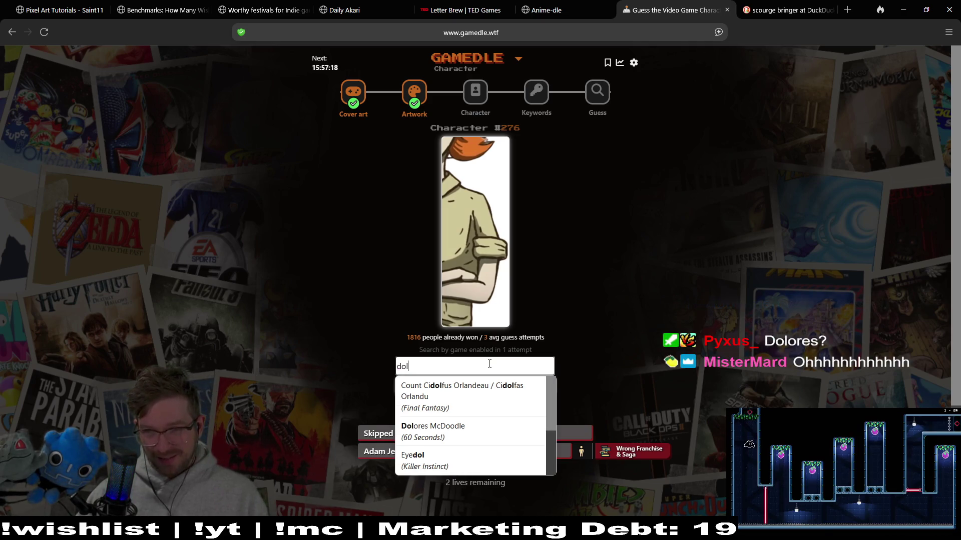
text(ore)
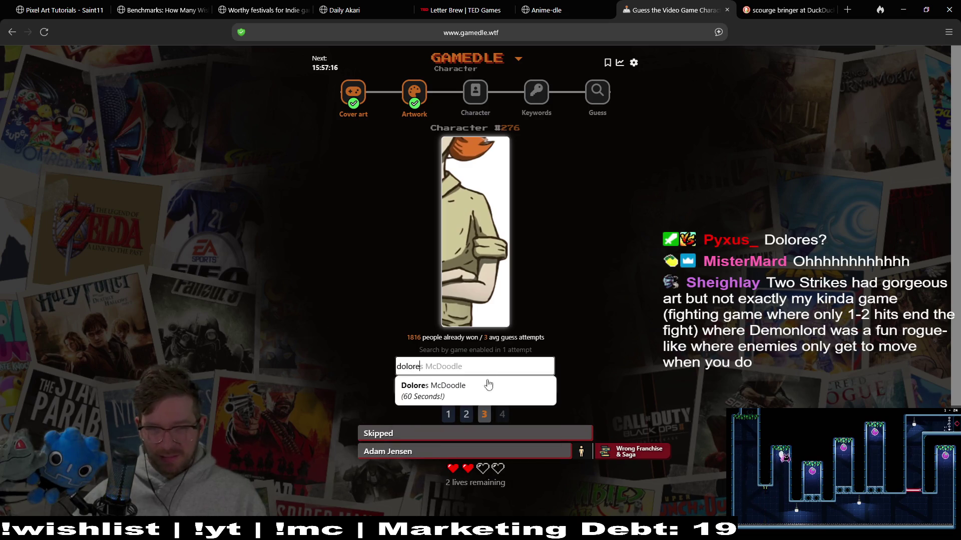
click(488, 385)
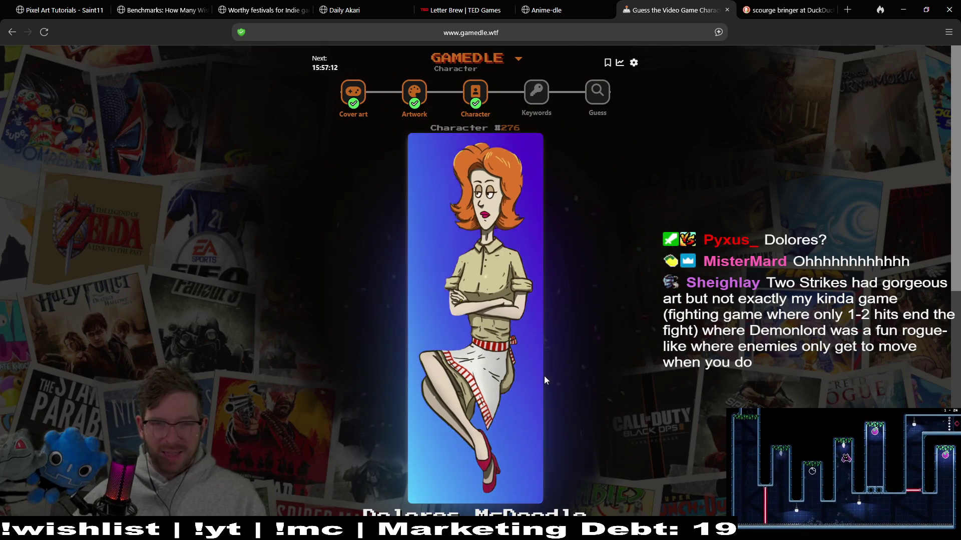
scroll(625, 384, down, 1)
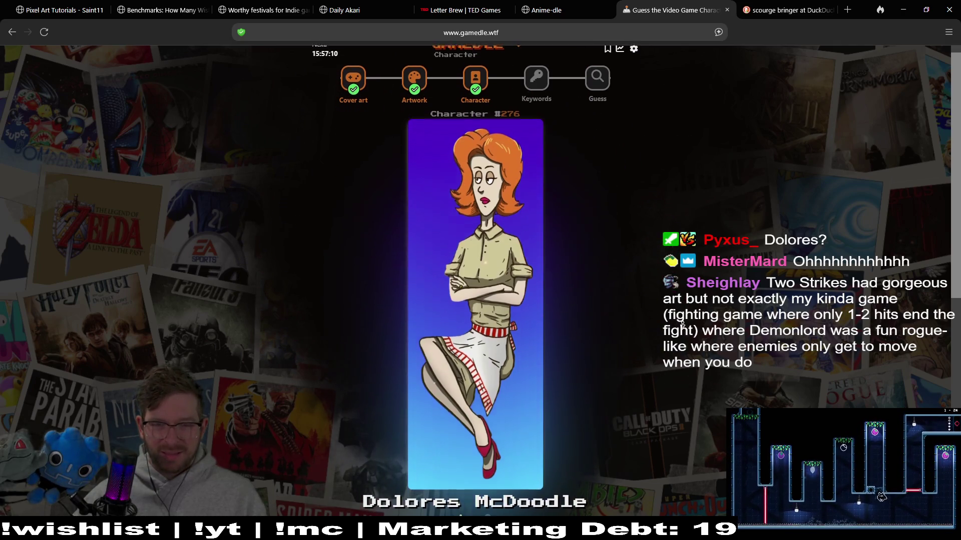
scroll(681, 320, down, 1)
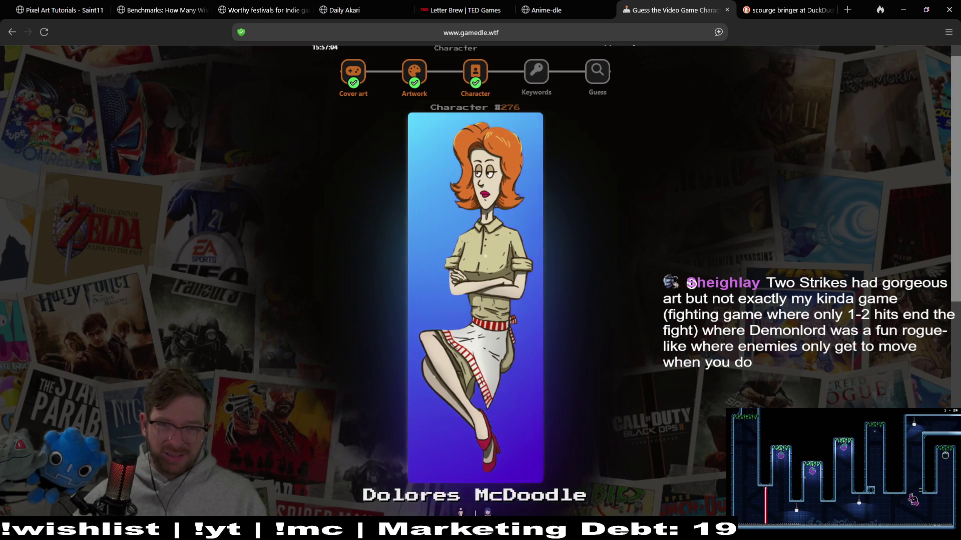
scroll(680, 328, down, 2)
scroll(681, 328, down, 4)
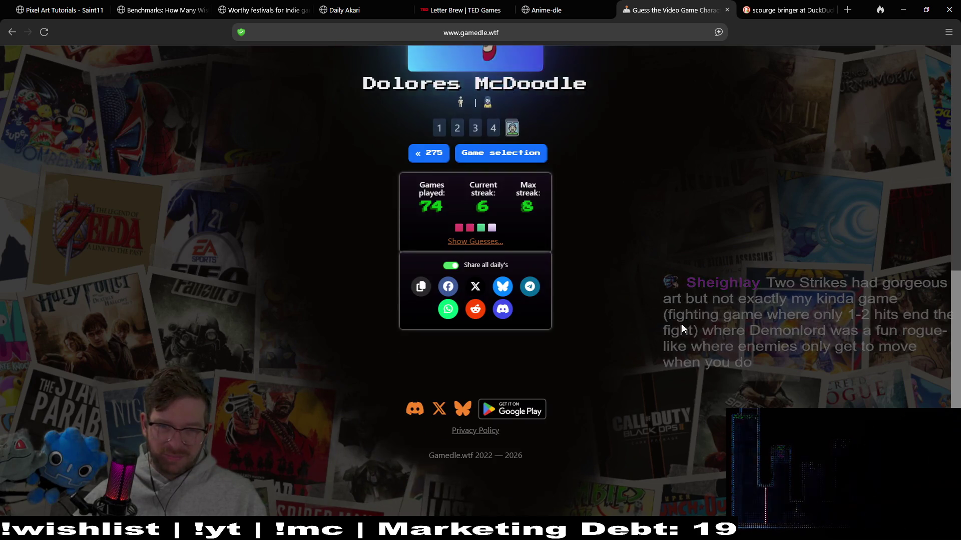
scroll(682, 324, up, 5)
Switch to Keywords puzzle #983 and focus the guess search box after glancing at the address bar
click(541, 91)
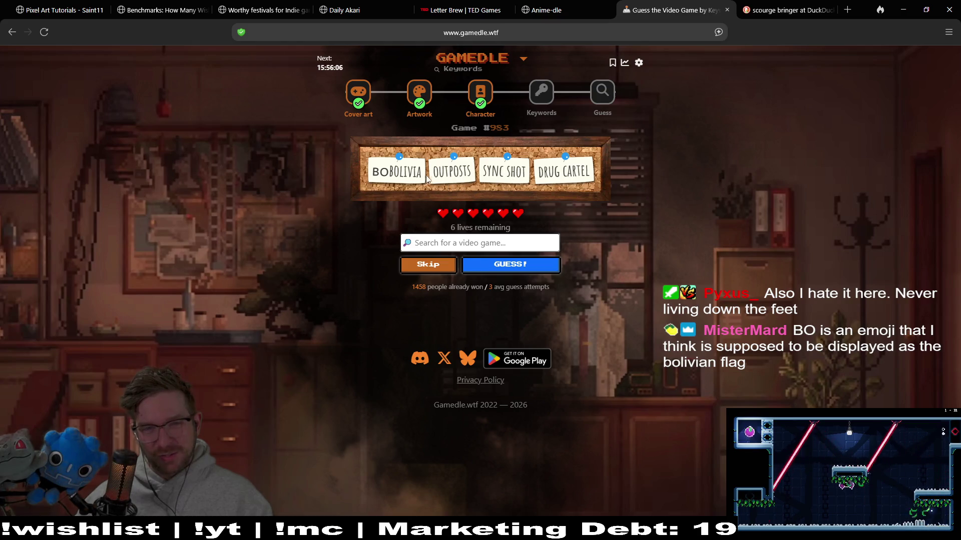
click(473, 242)
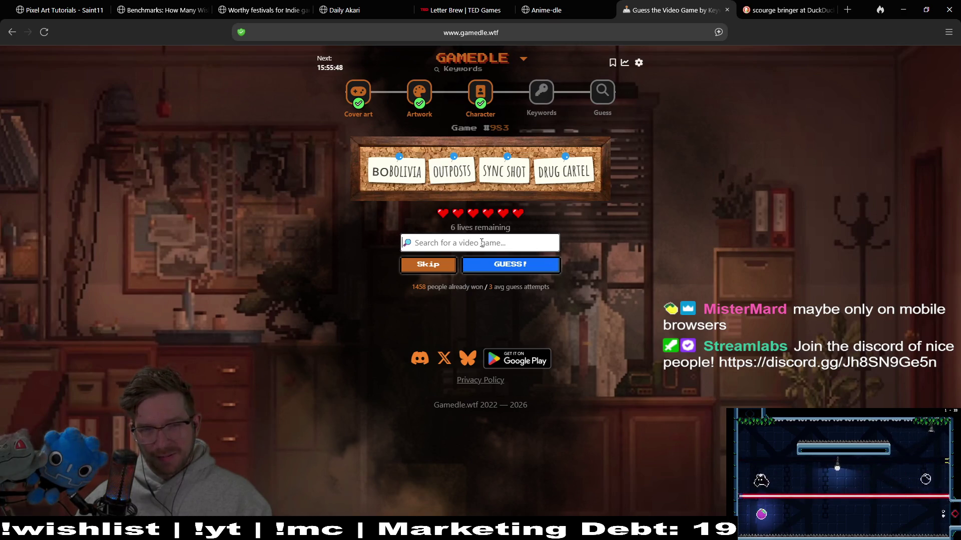
click(508, 33)
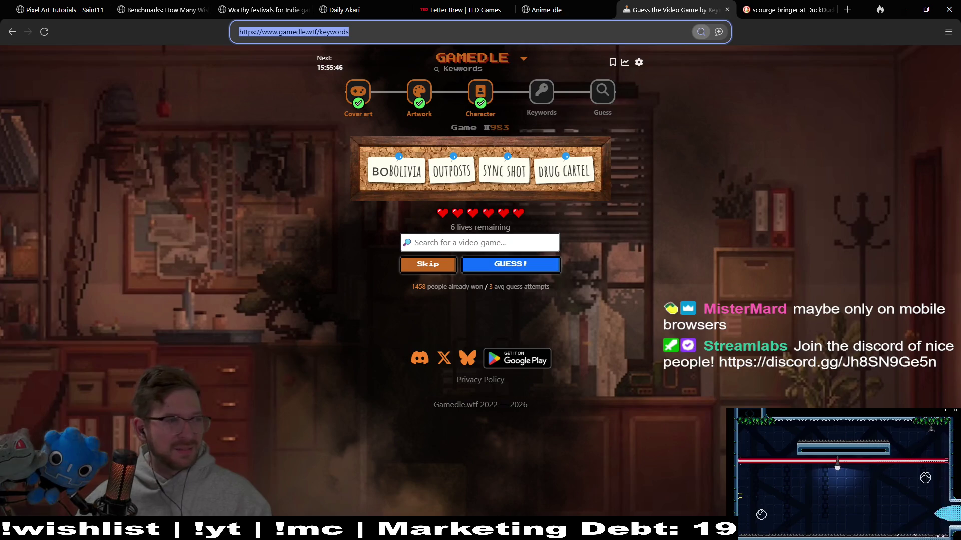
click(473, 221)
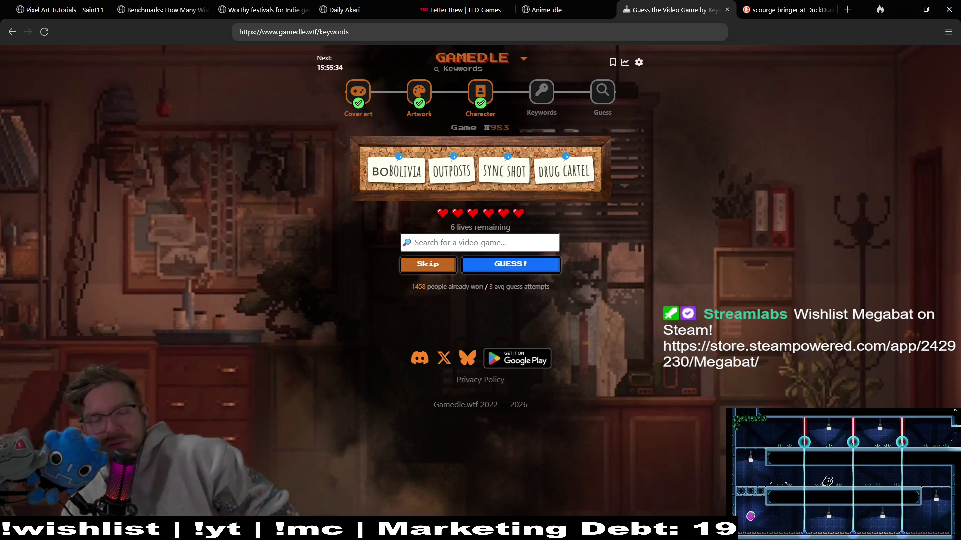
click(460, 244)
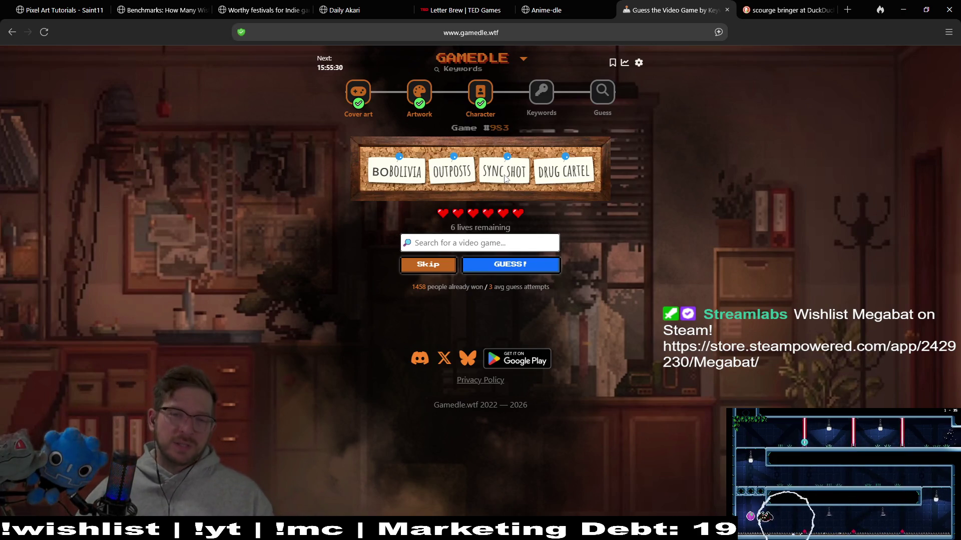
click(501, 242)
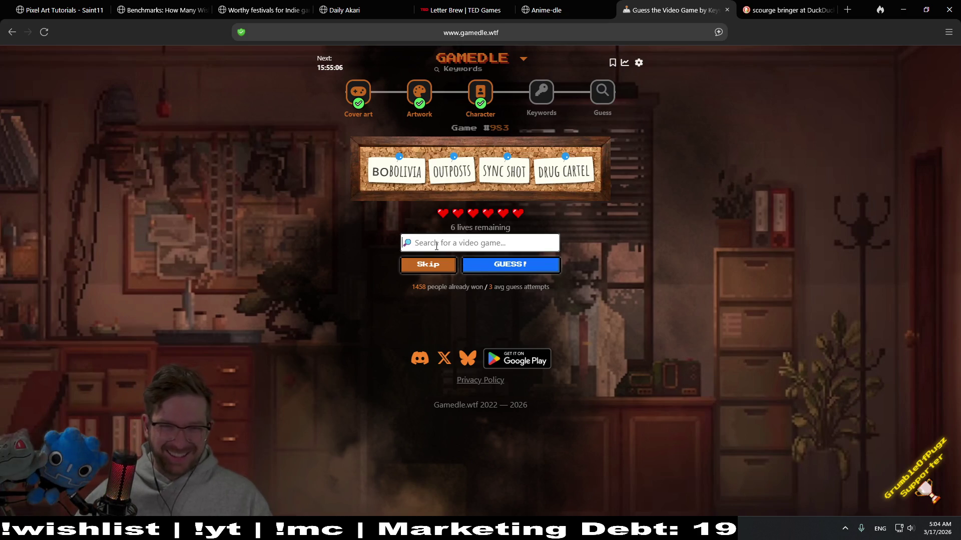
Skip a guess so more keyword cards appear, leaving five lives
click(439, 280)
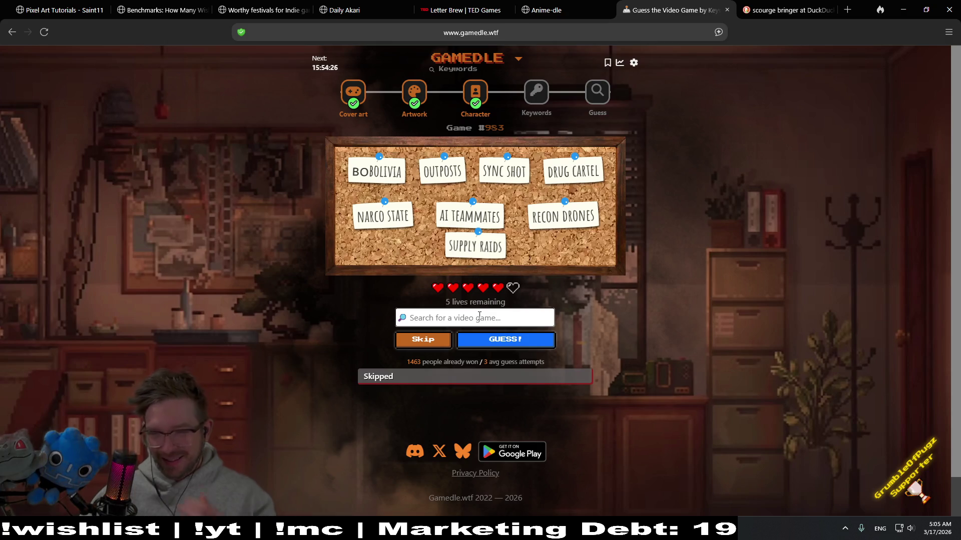
scroll(839, 406, down, 1)
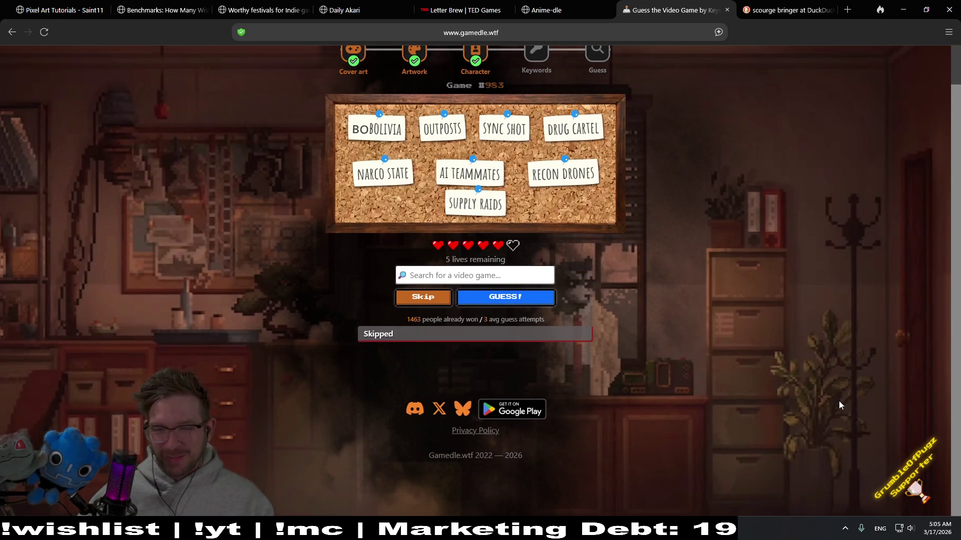
scroll(839, 406, up, 1)
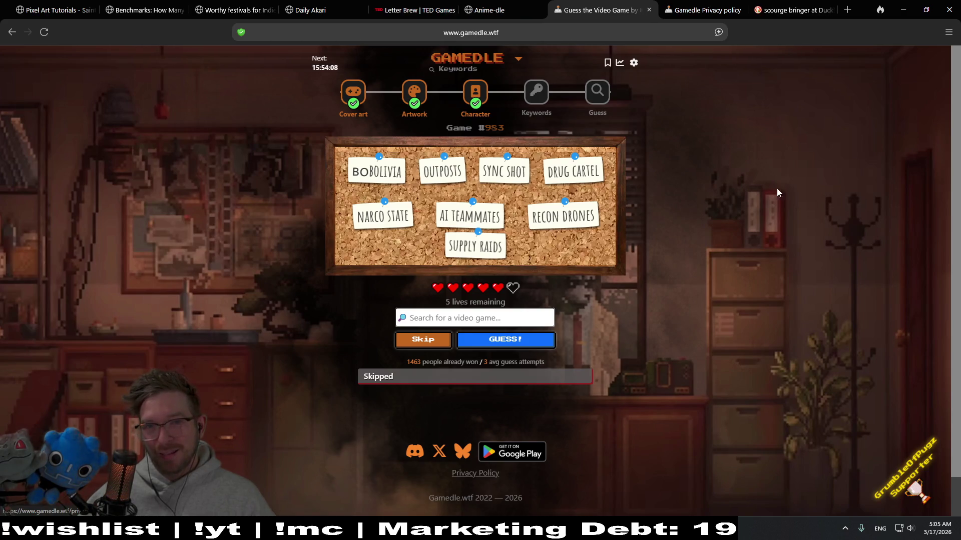
Open Gamedle's privacy policy in a new browser tab
click(712, 15)
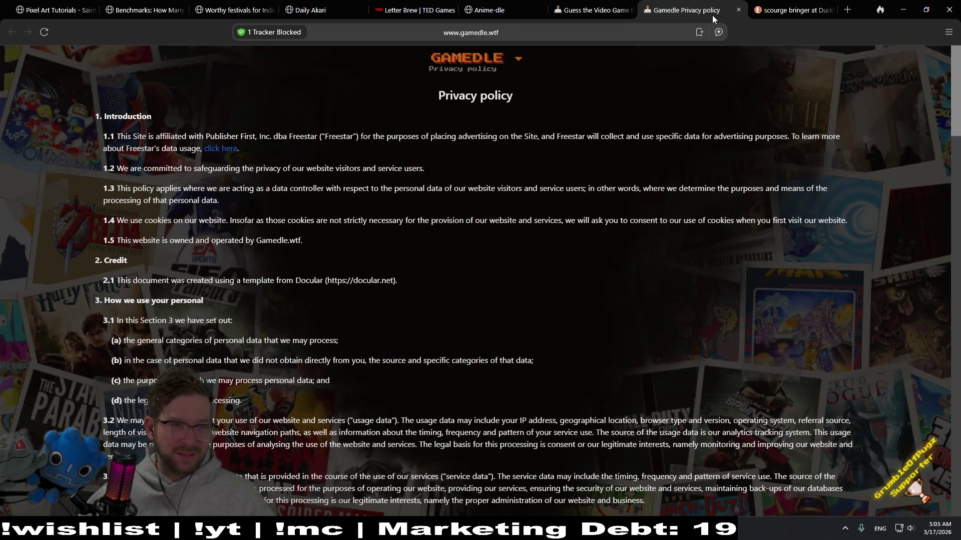
Reopen, scroll through and close the privacy policy tab, returning to Keywords puzzle #983
middle_click(712, 15)
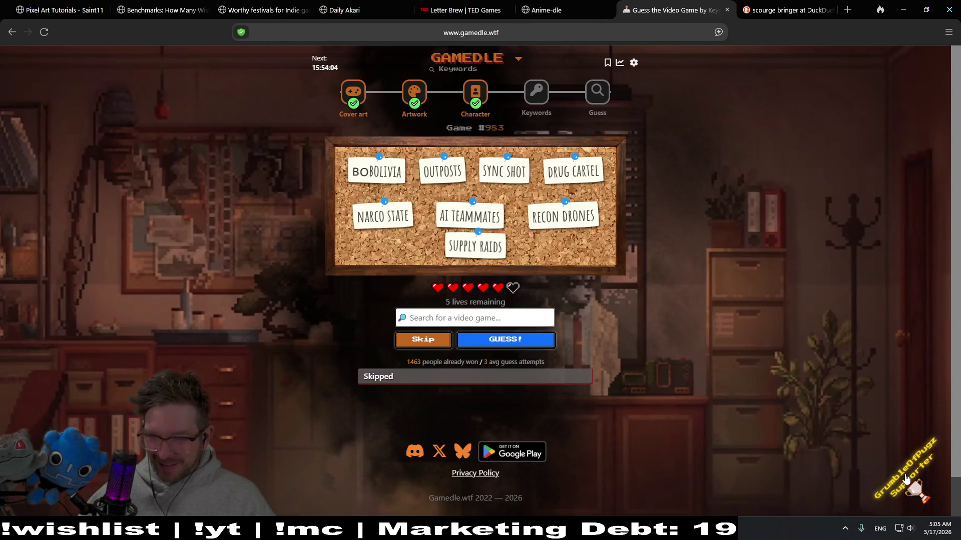
middle_click(475, 473)
click(719, 12)
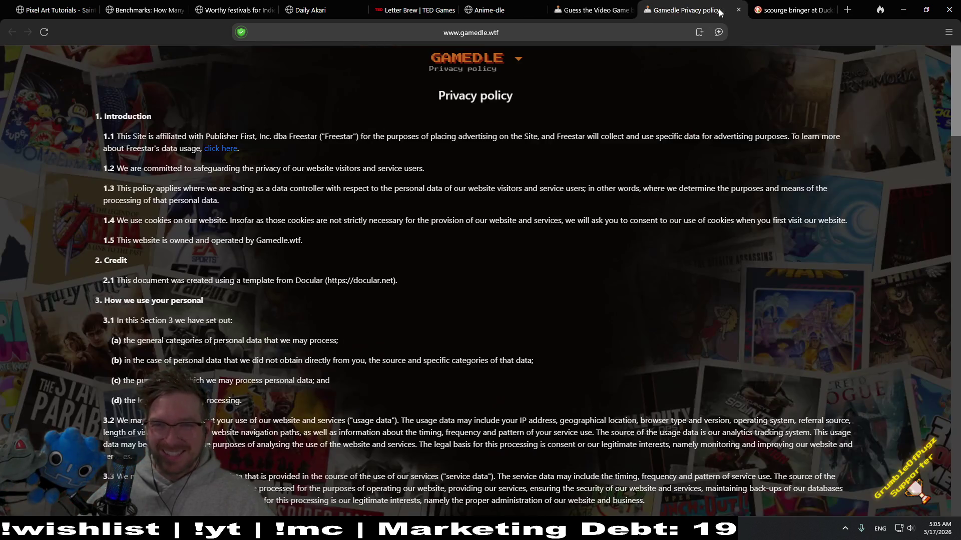
middle_click(793, 216)
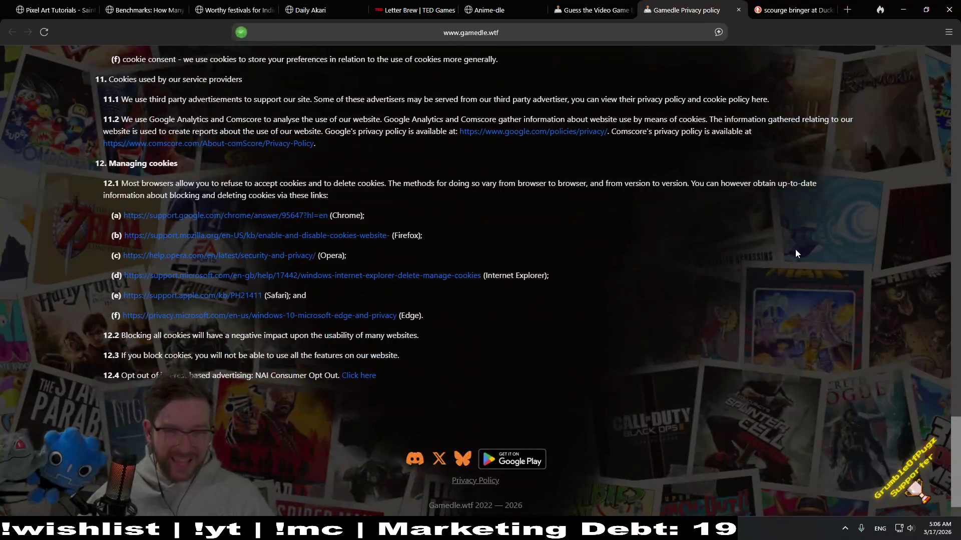
scroll(795, 253, down, 10)
scroll(795, 253, down, 5)
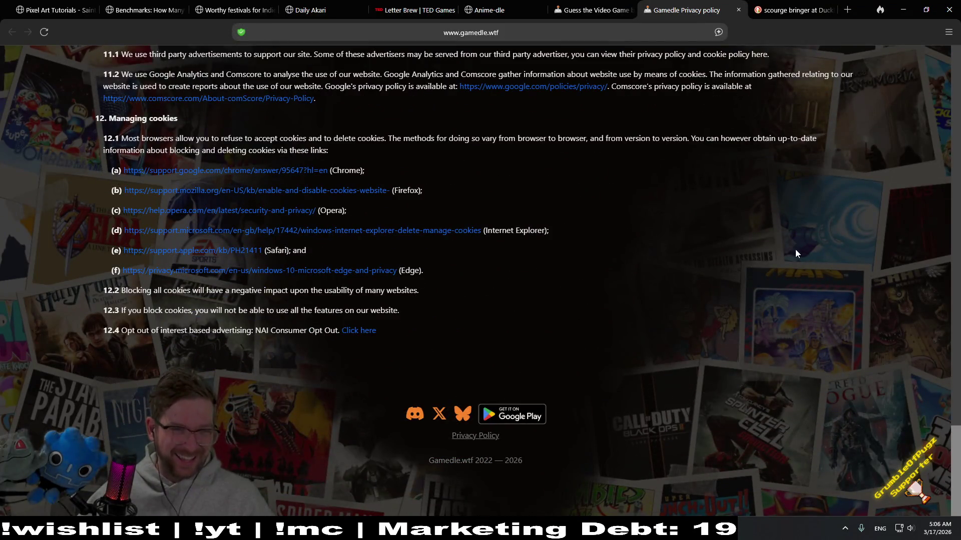
key(Home)
middle_click(710, 12)
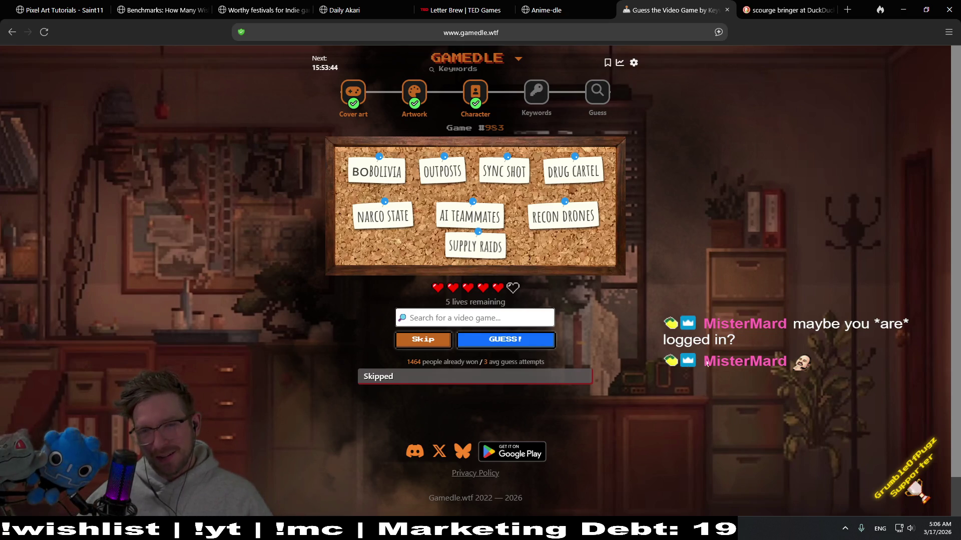
Skip a second keyword guess, revealing eleven clues with four lives left
click(512, 33)
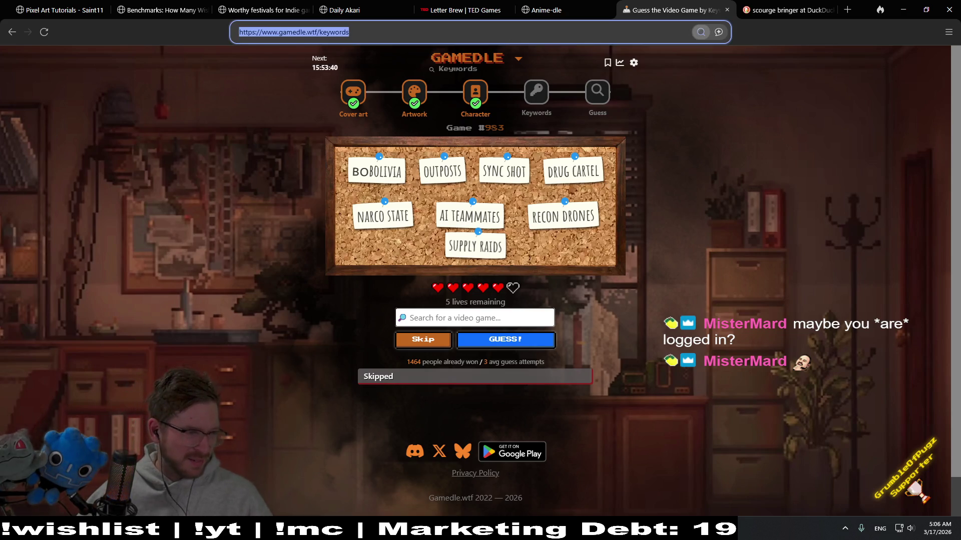
key(Escape)
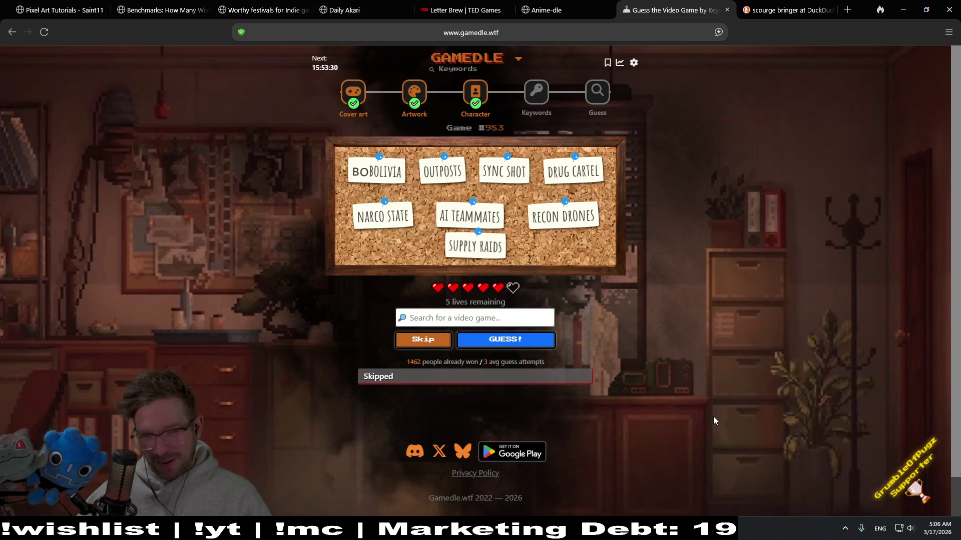
click(421, 346)
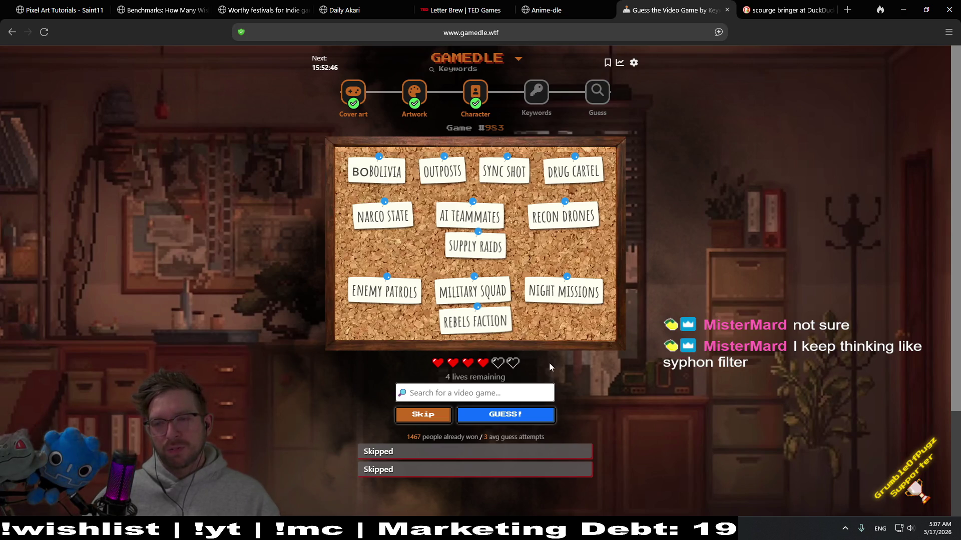
Guess Syphon Filter (wrong), revealing a third row of keywords with three lives left
click(477, 393)
text(syphon)
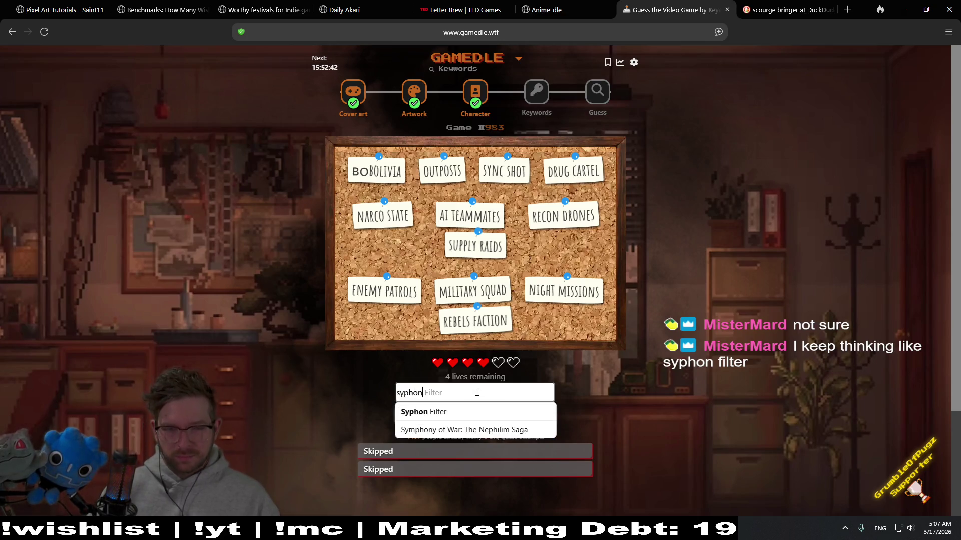
click(457, 414)
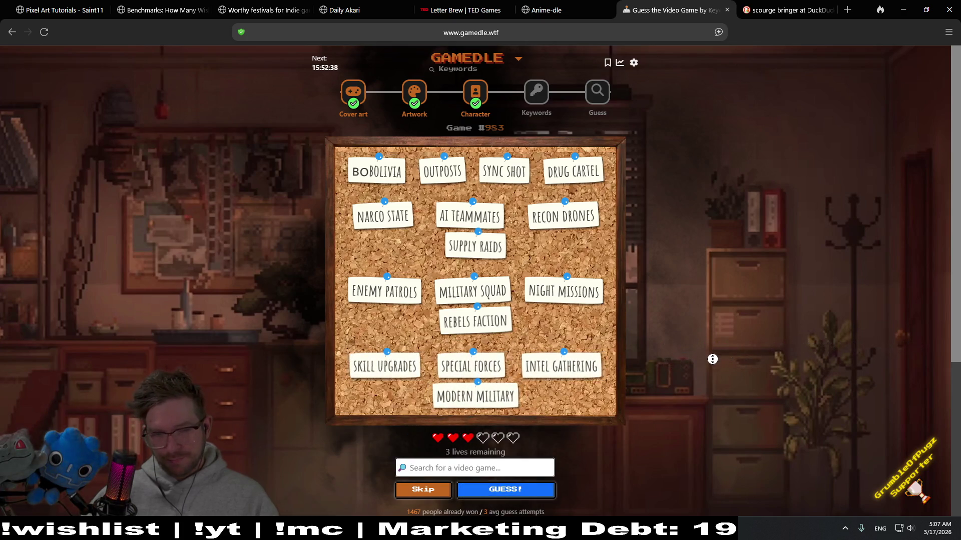
middle_click(711, 351)
middle_click(714, 372)
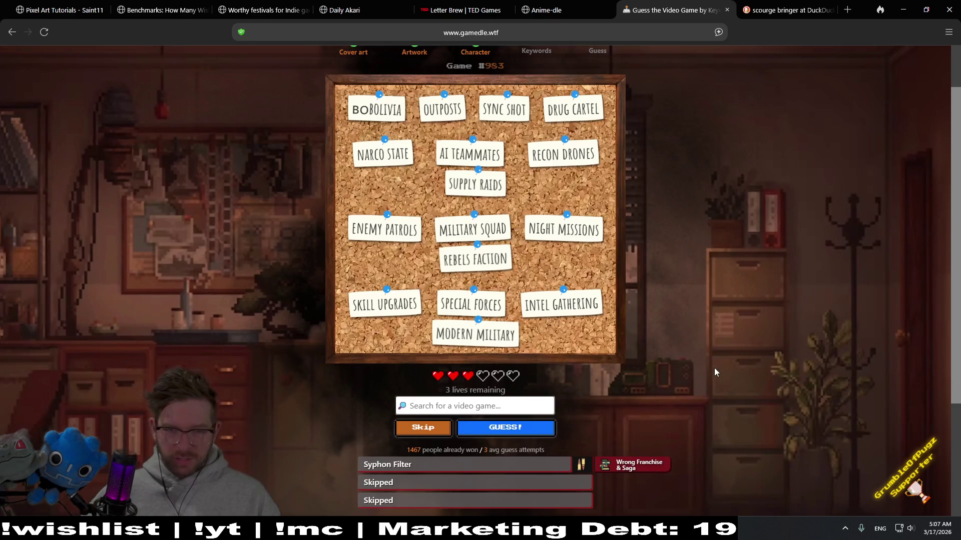
scroll(714, 375, down, 1)
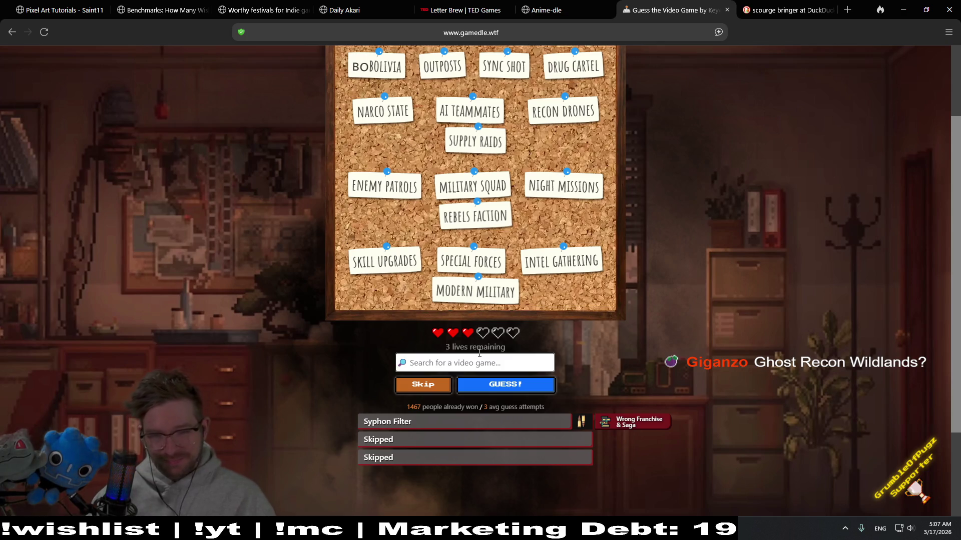
text(ghost recon)
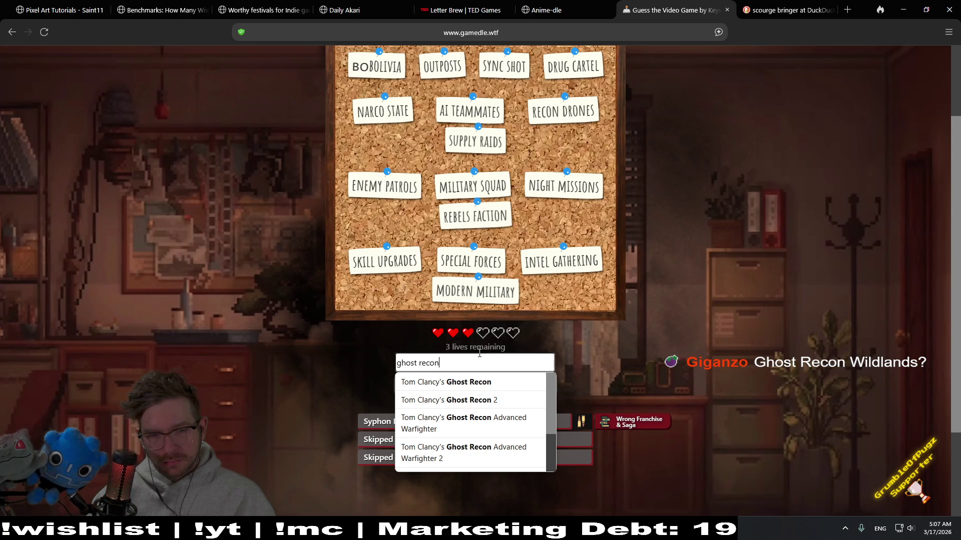
text( wi)
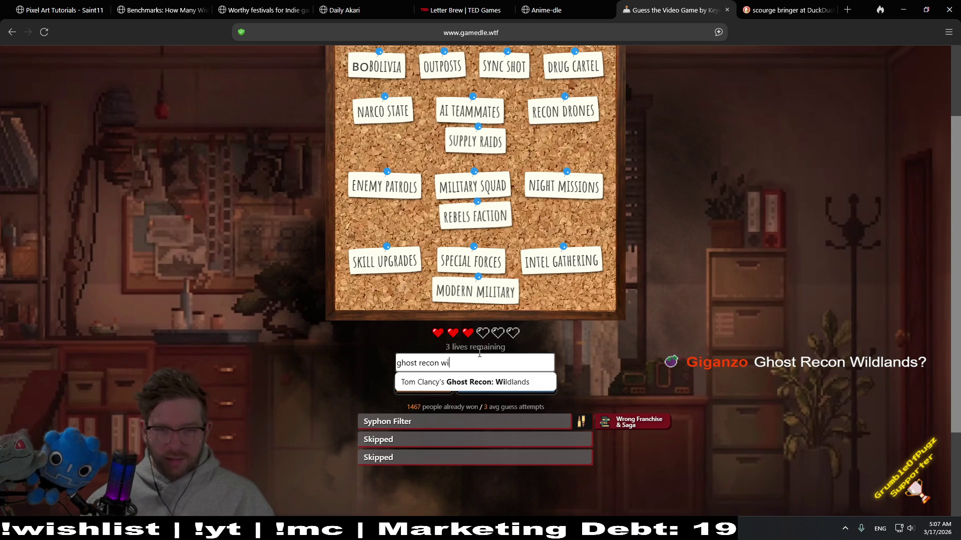
Submit Ghost Recon: Wildlands as the keyword answer and move on to the Guess challenge
click(517, 382)
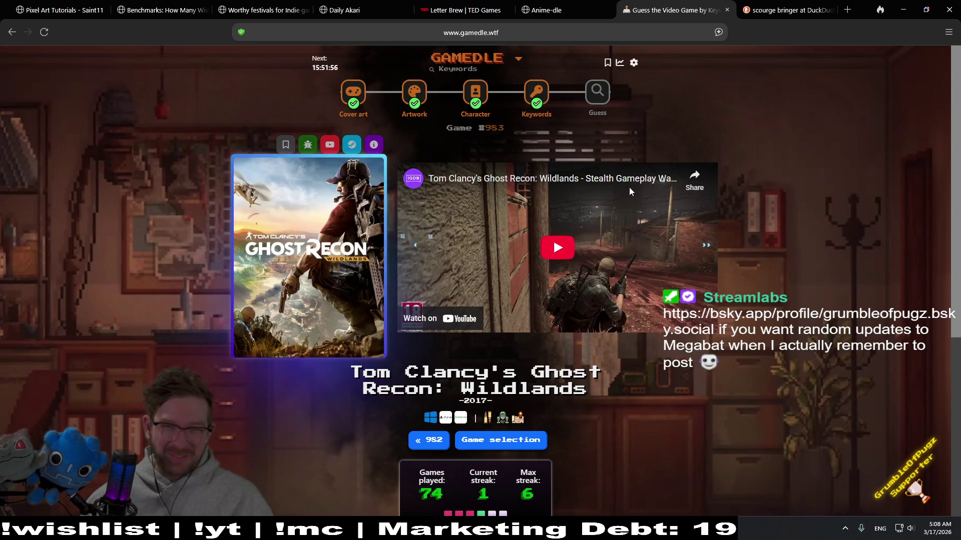
click(604, 91)
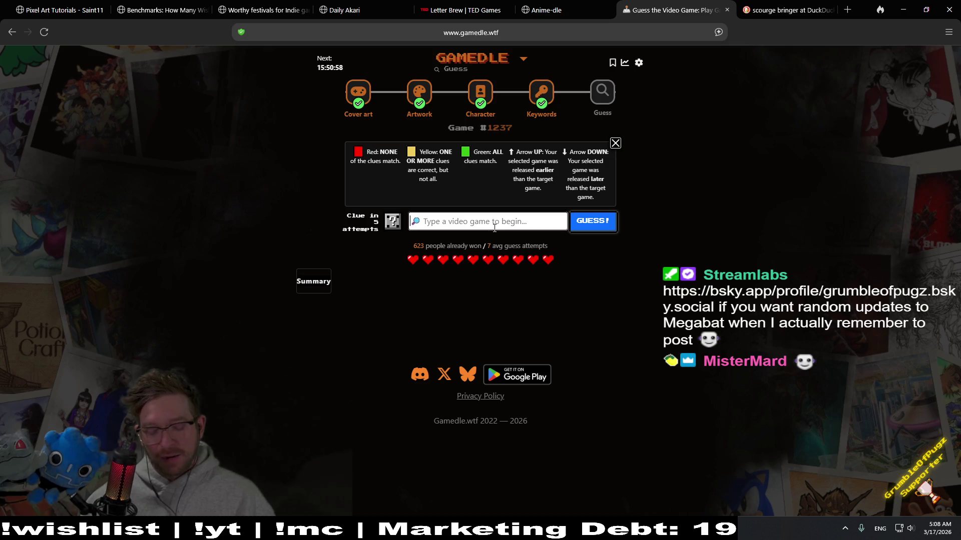
text(stellar blade)
Guess Stellar Blade, then Super Mario Odyssey, both wrong on Guess puzzle #1237
click(470, 244)
click(606, 221)
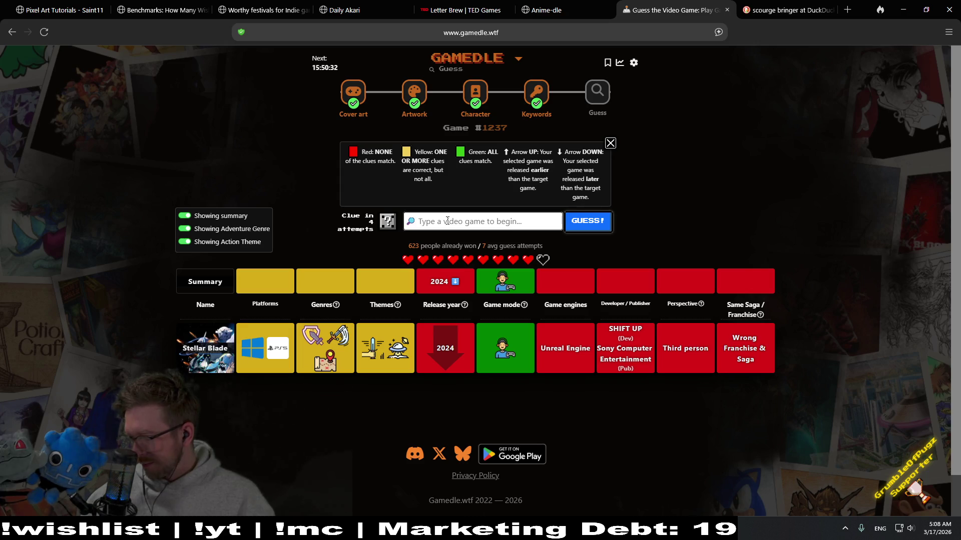
click(447, 221)
text(mario ody)
click(477, 243)
click(587, 225)
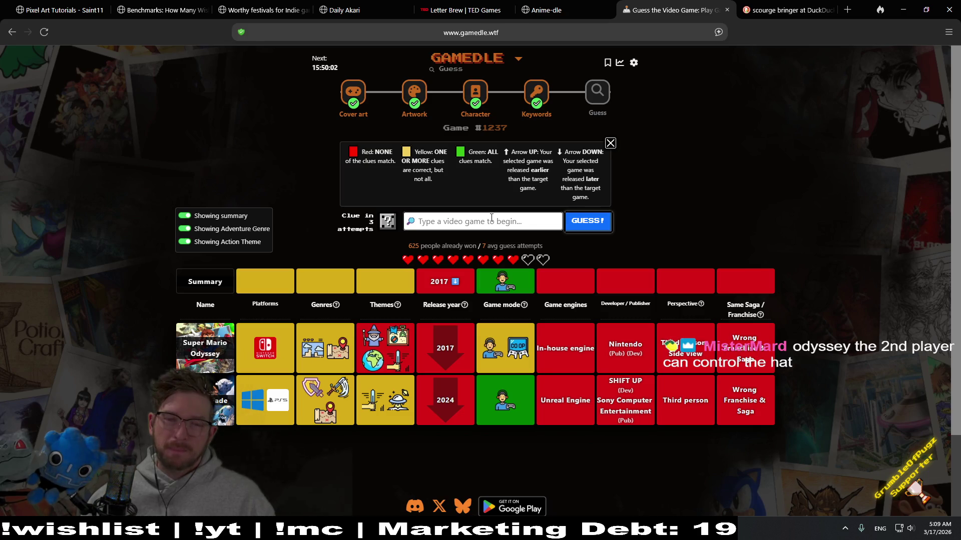
text(Darkness)
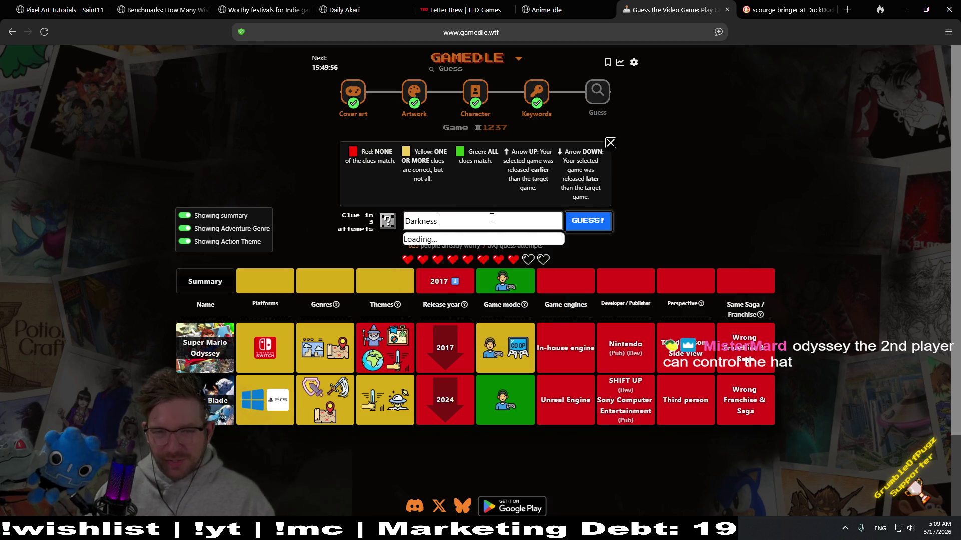
Guess The Darkness as the third try, narrowing the release year to 2008-2016
key(BackSpace)
key(BackSpace)
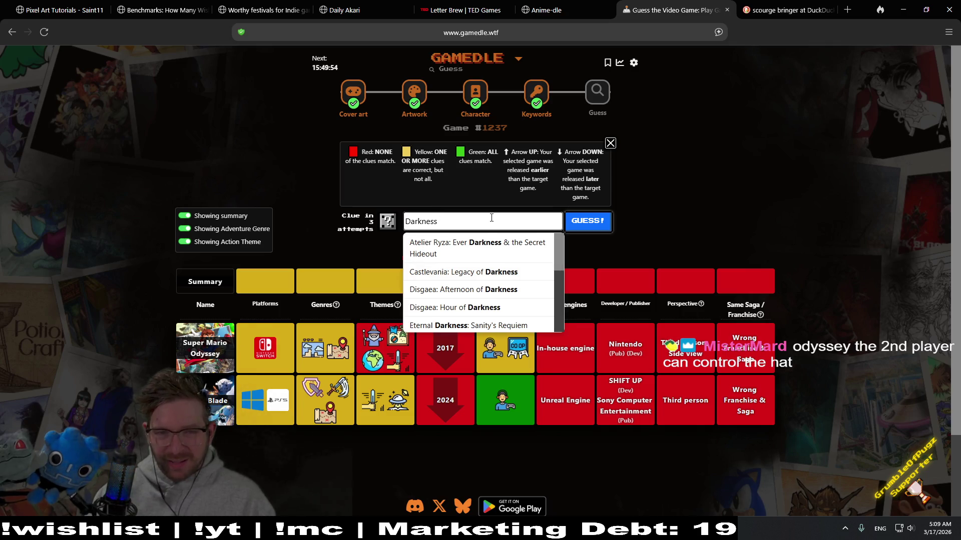
scroll(508, 265, down, 3)
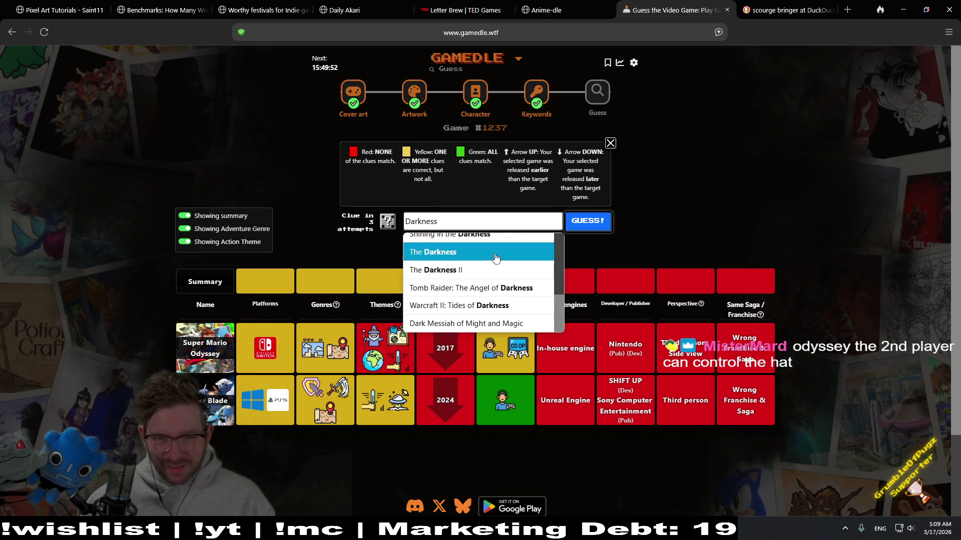
click(484, 255)
click(584, 225)
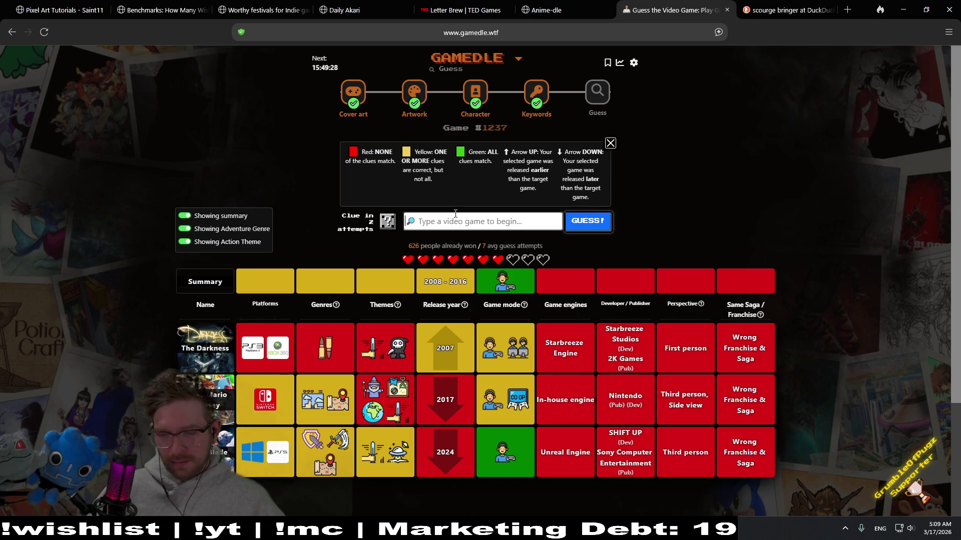
right_click(455, 217)
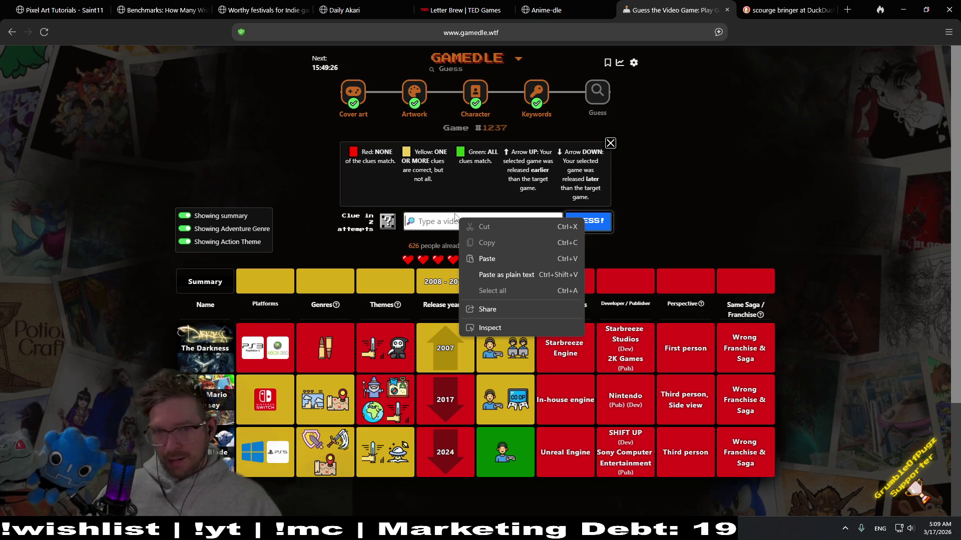
Dismiss the stray context menu and start a new search in the guess field
click(446, 222)
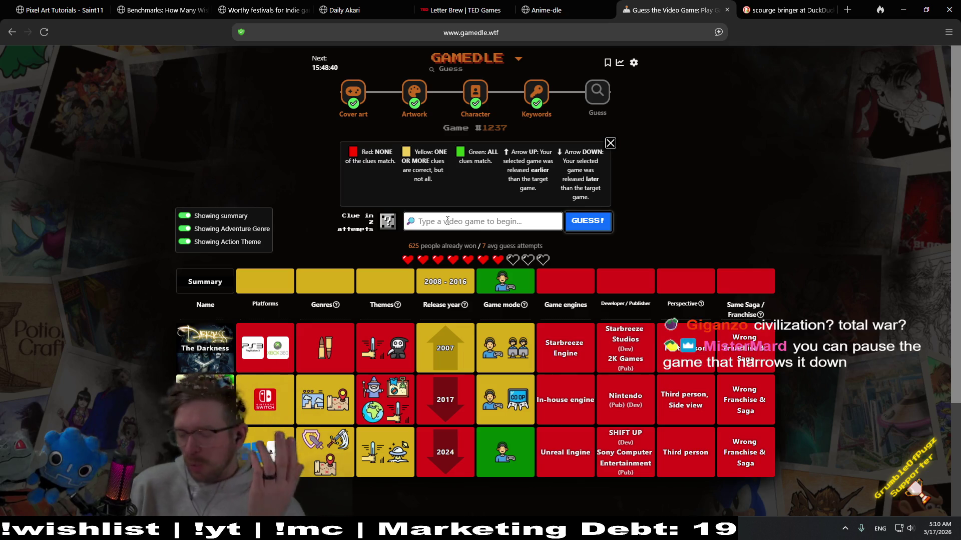
click(461, 219)
text(total war)
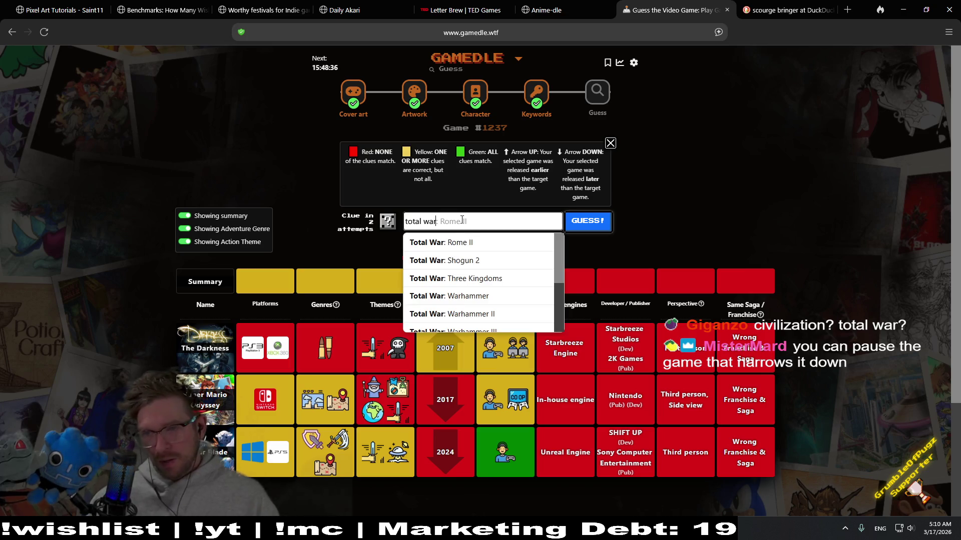
Guess Total War: Shogun 2, which matches the 2011 release year and perspective
click(479, 259)
click(578, 226)
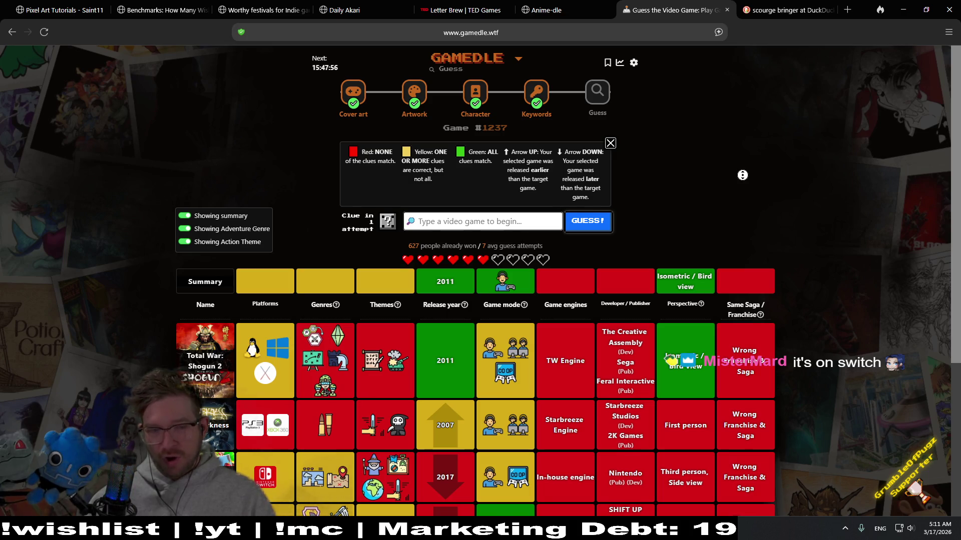
scroll(759, 206, down, 1)
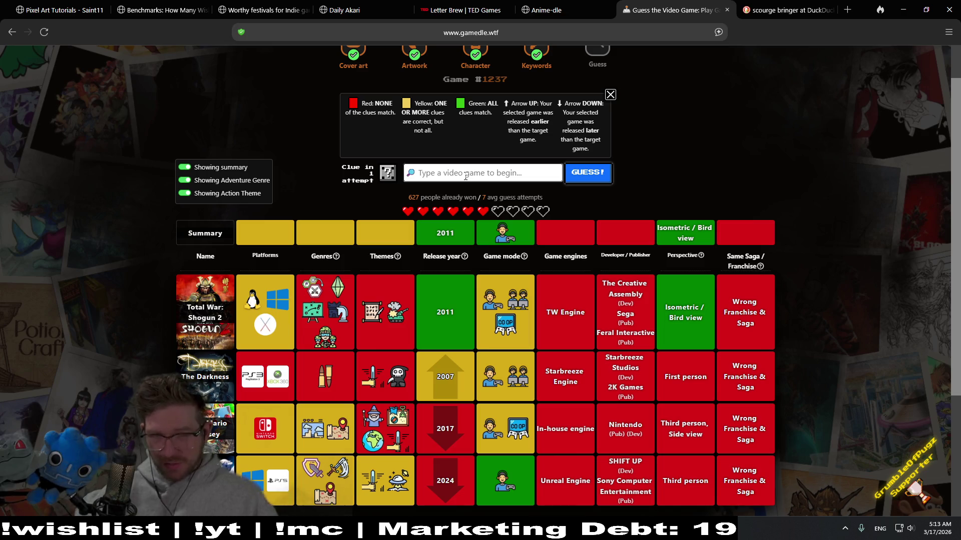
text(v)
Correct the search text and guess Sid Meier's Civilization III
key(BackSpace)
text(vc)
key(BackSpace)
key(BackSpace)
text(civ)
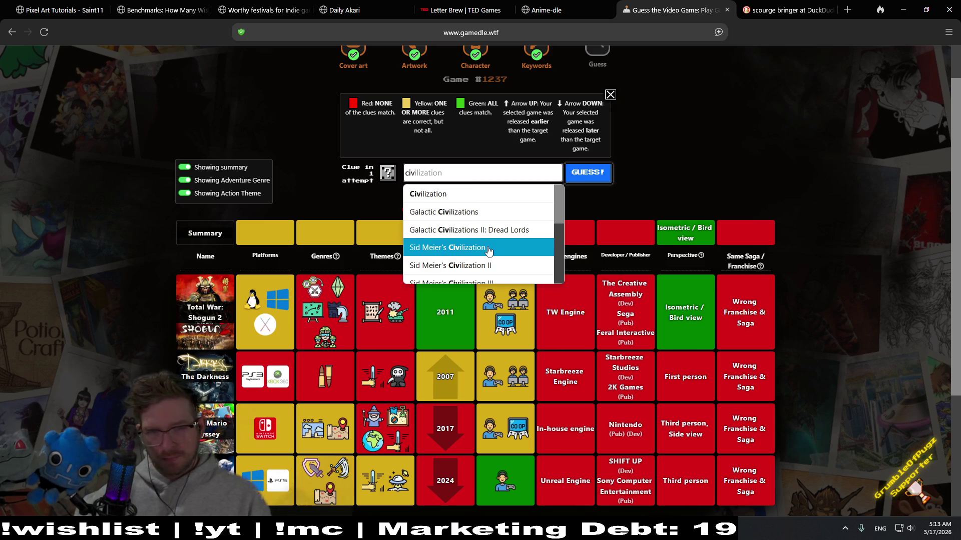
click(556, 233)
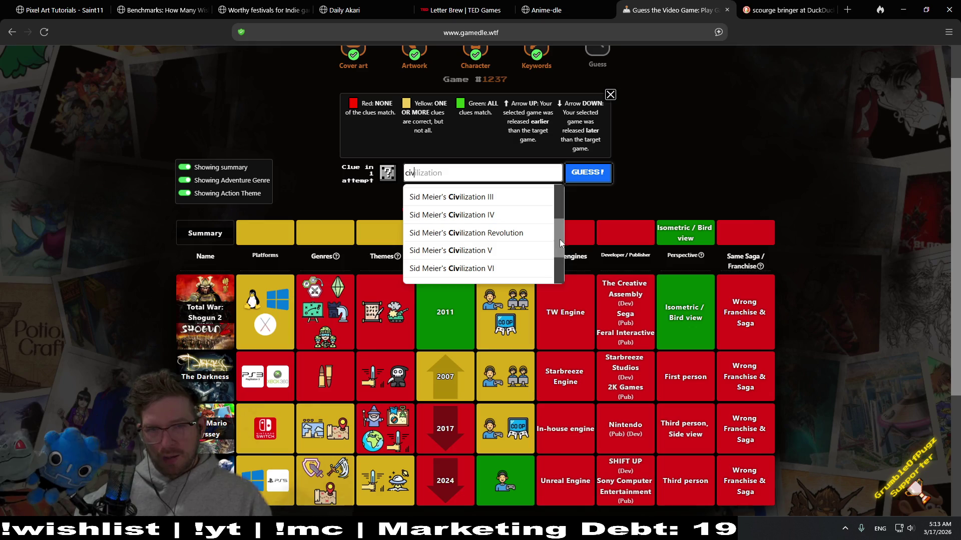
click(483, 197)
click(586, 175)
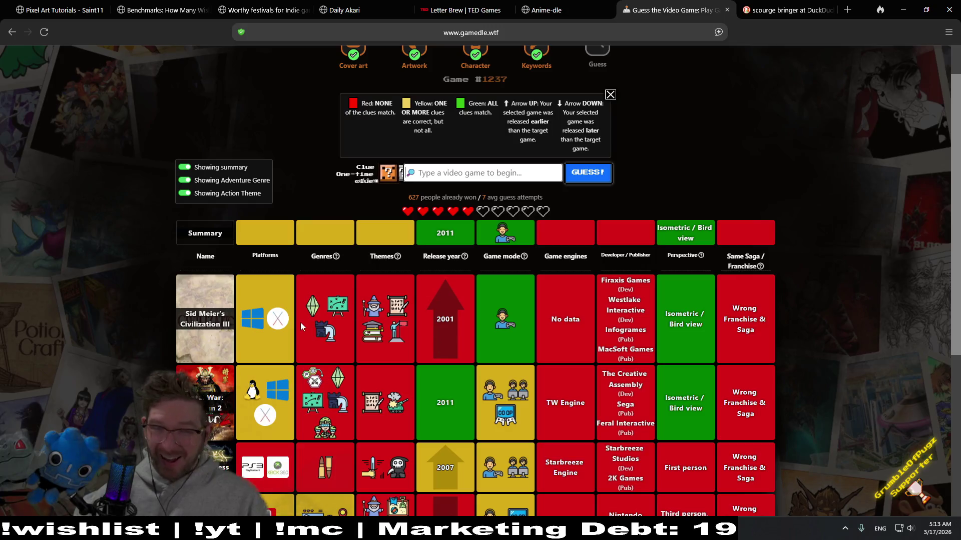
Use the one-time clue, revealing the Adventure genre and Action theme
click(386, 180)
click(525, 334)
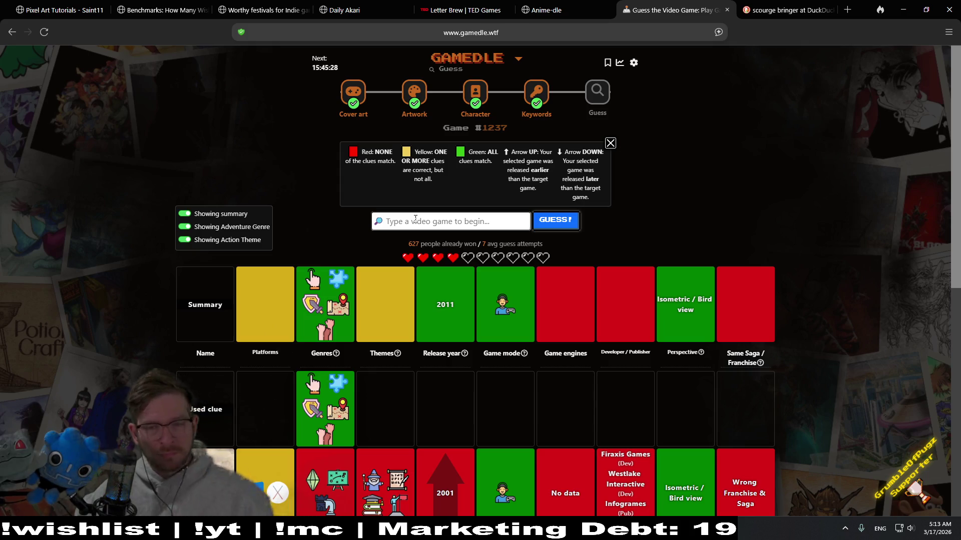
scroll(811, 160, down, 1)
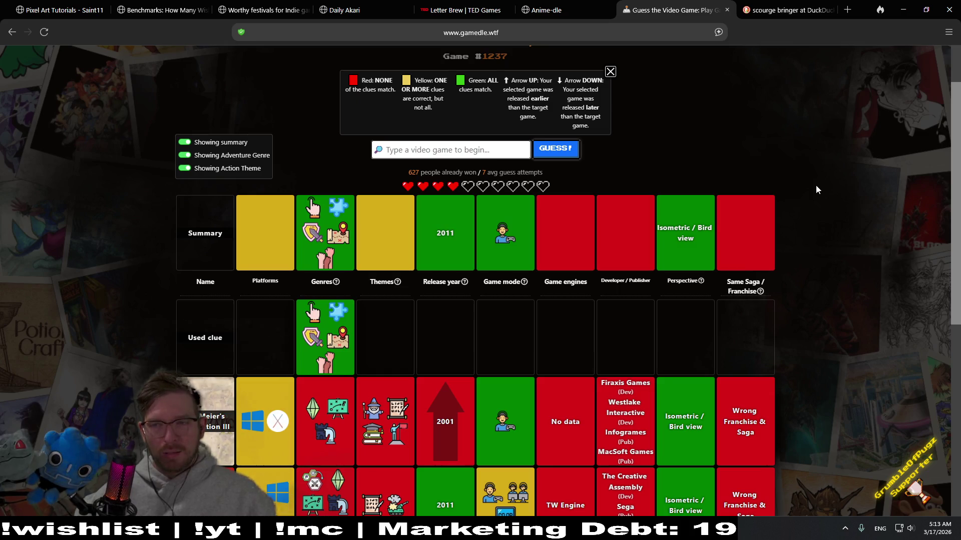
scroll(815, 190, down, 1)
scroll(821, 217, up, 2)
scroll(827, 219, down, 1)
scroll(833, 247, down, 2)
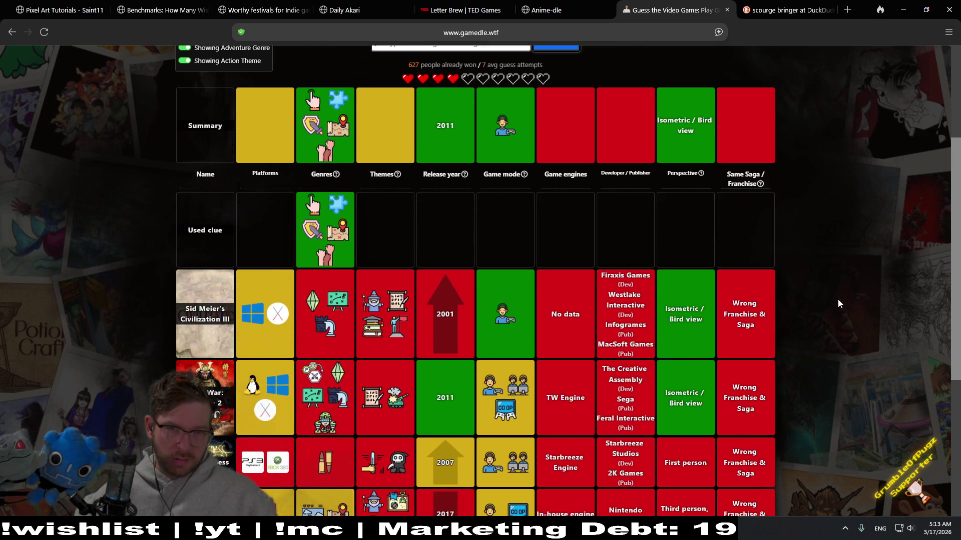
scroll(839, 300, up, 1)
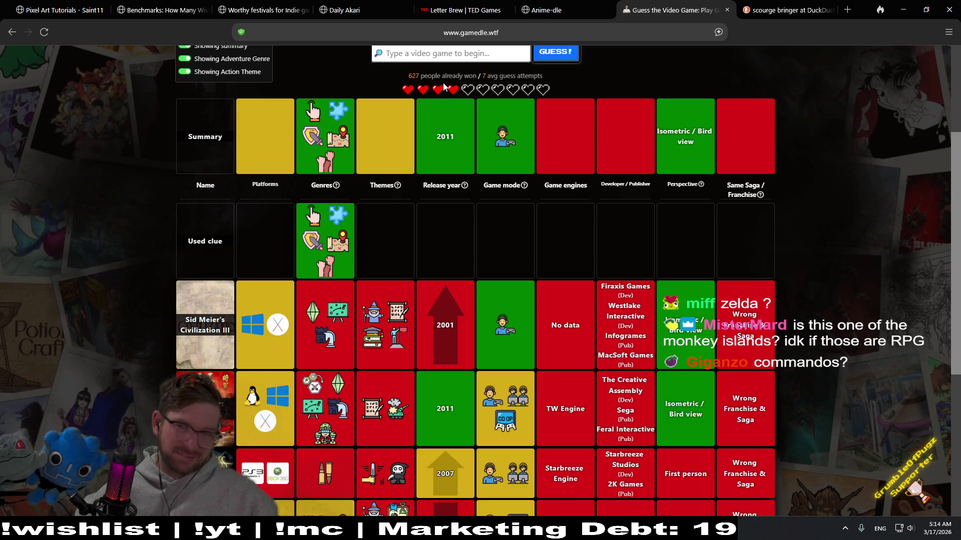
Guess Commandos 2: Men of Courage, leaving four lives
click(472, 53)
text(com)
text(s)
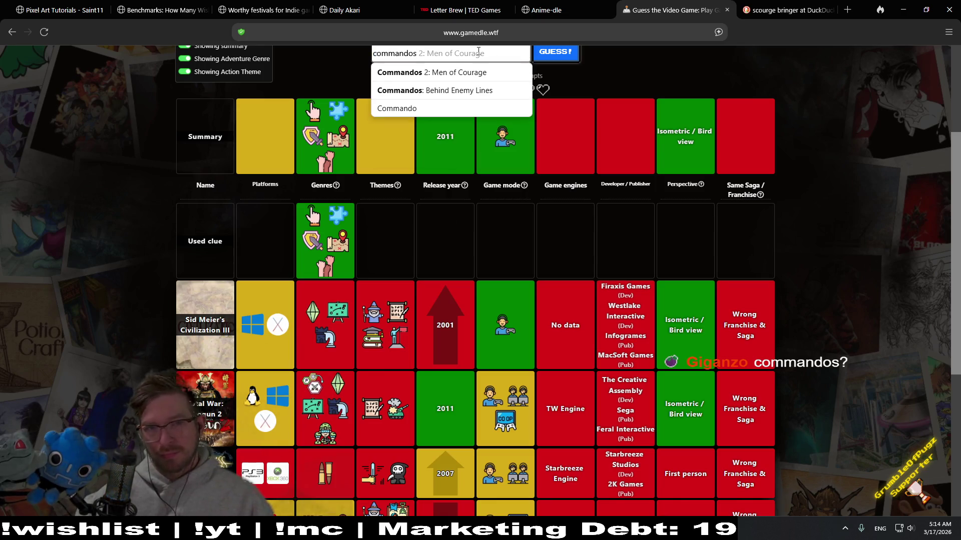
click(488, 74)
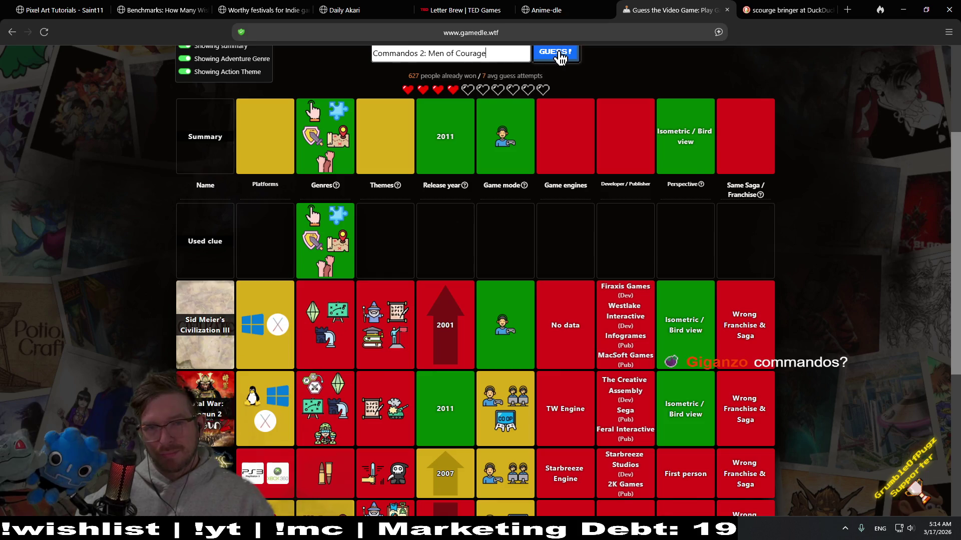
click(559, 51)
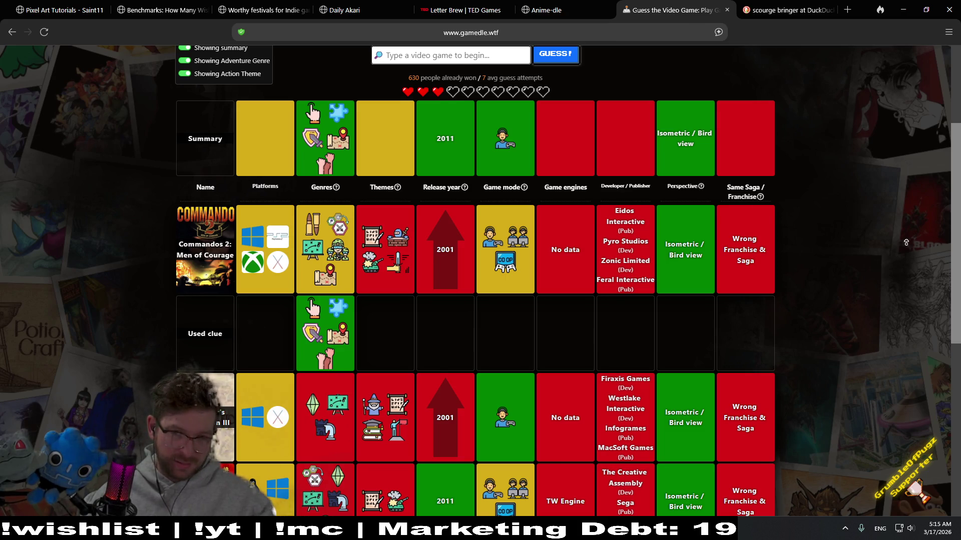
scroll(676, 225, up, 1)
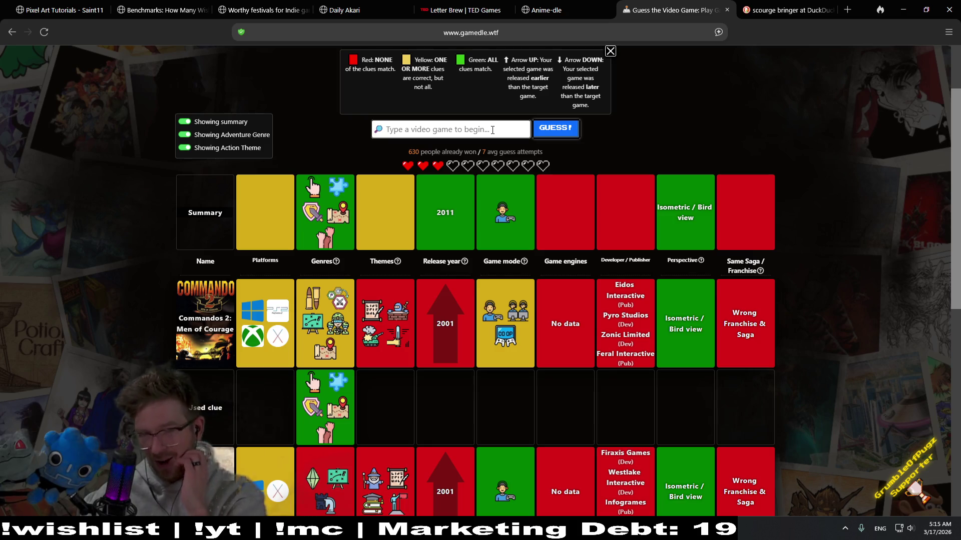
Submit the final Star Citizen guess, ending in Game Over with the answer To the Moon
click(556, 128)
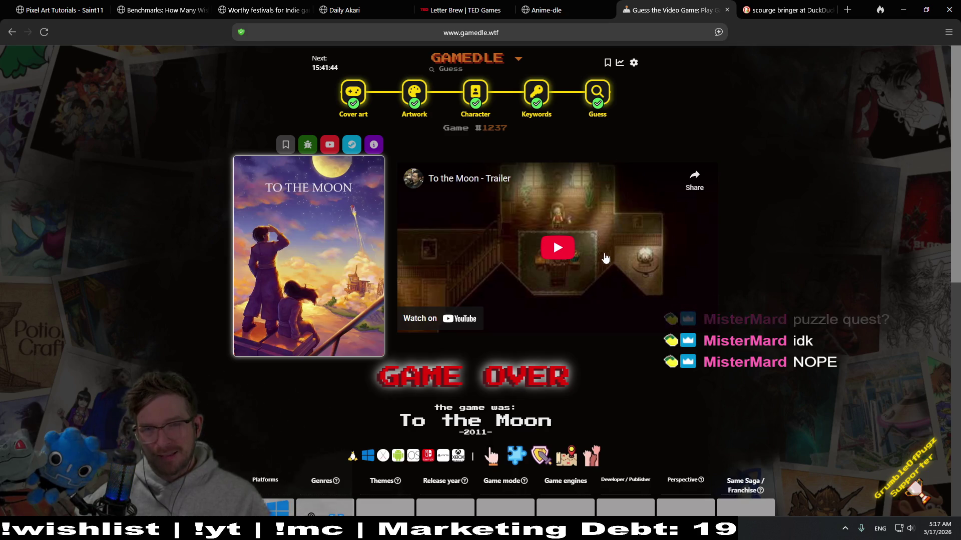
Play the To the Moon trailer, scrub ahead to 3:21, pause it, and move to the Cover art puzzle
click(565, 255)
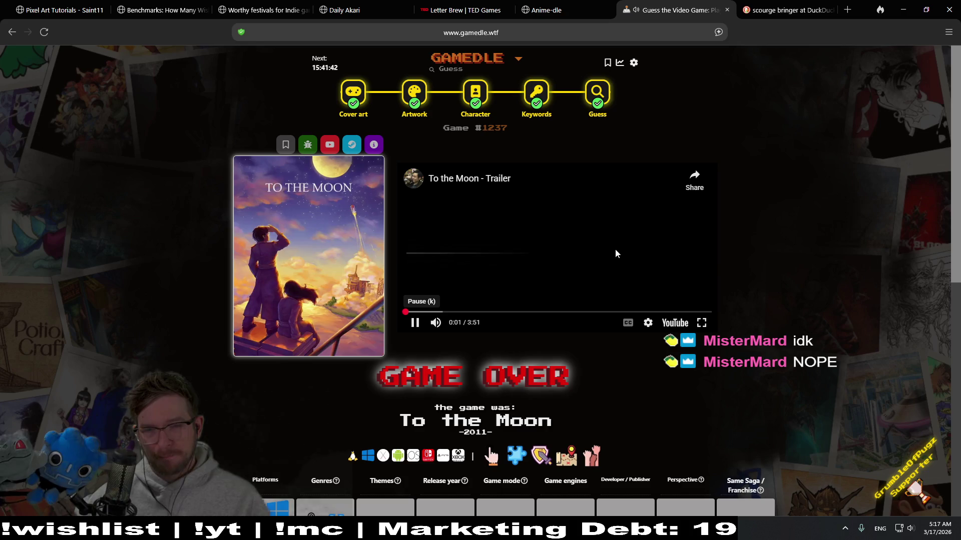
drag(451, 309, 462, 311)
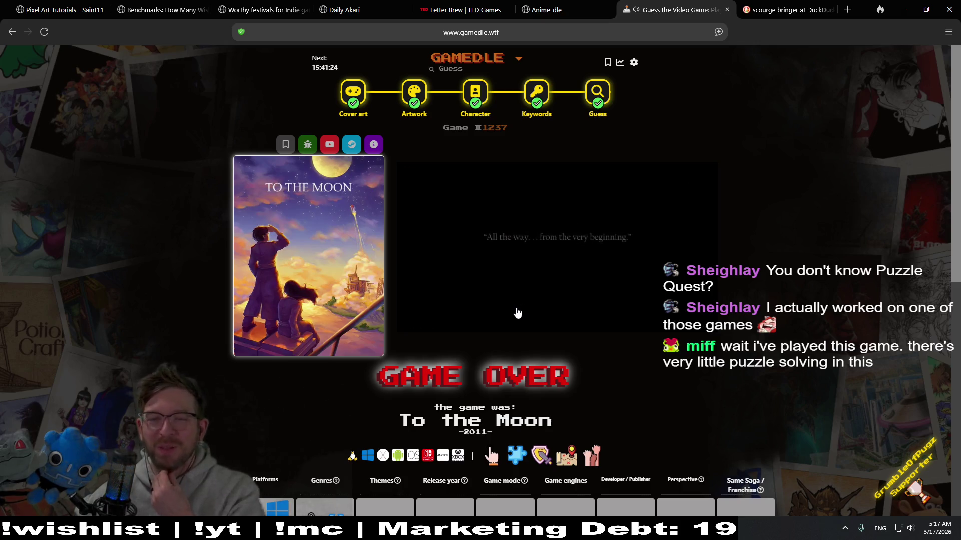
drag(525, 313, 550, 313)
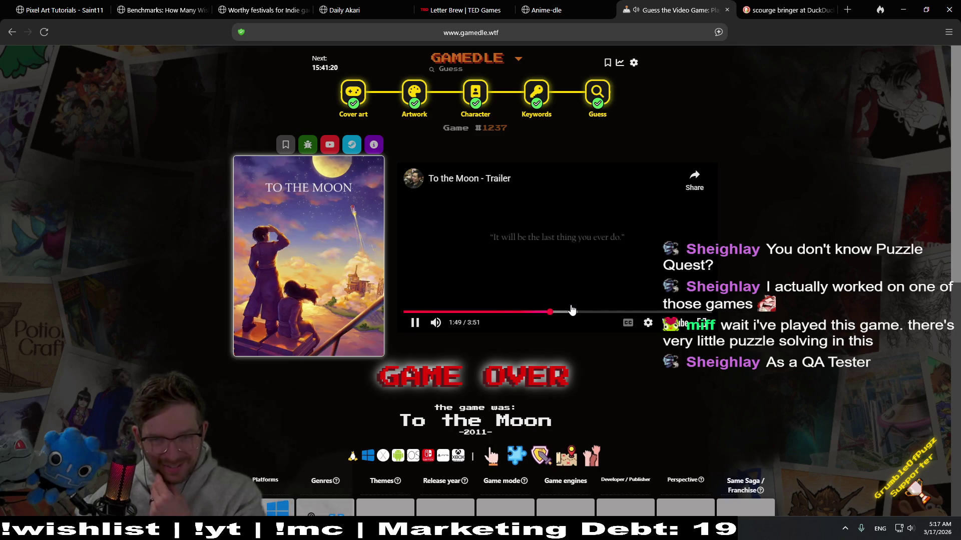
click(572, 310)
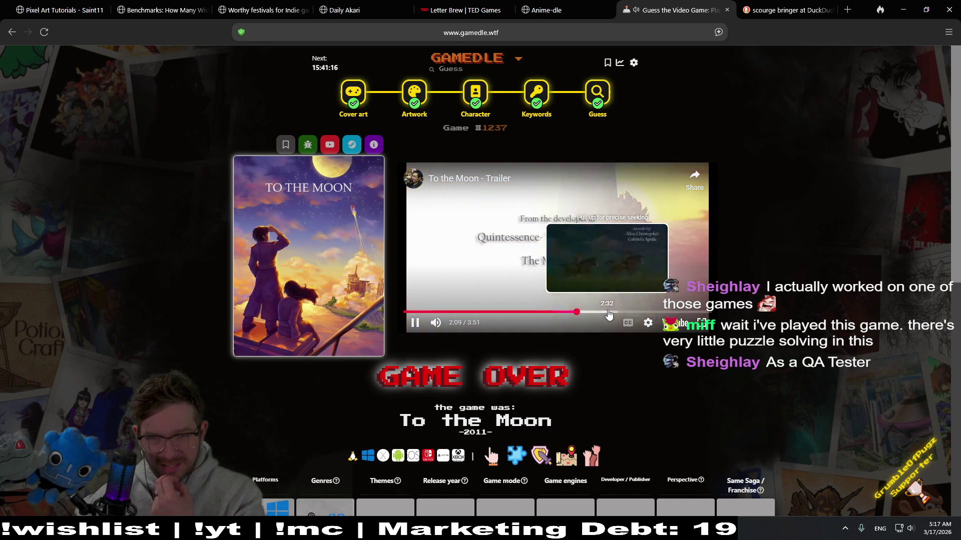
drag(608, 315, 642, 310)
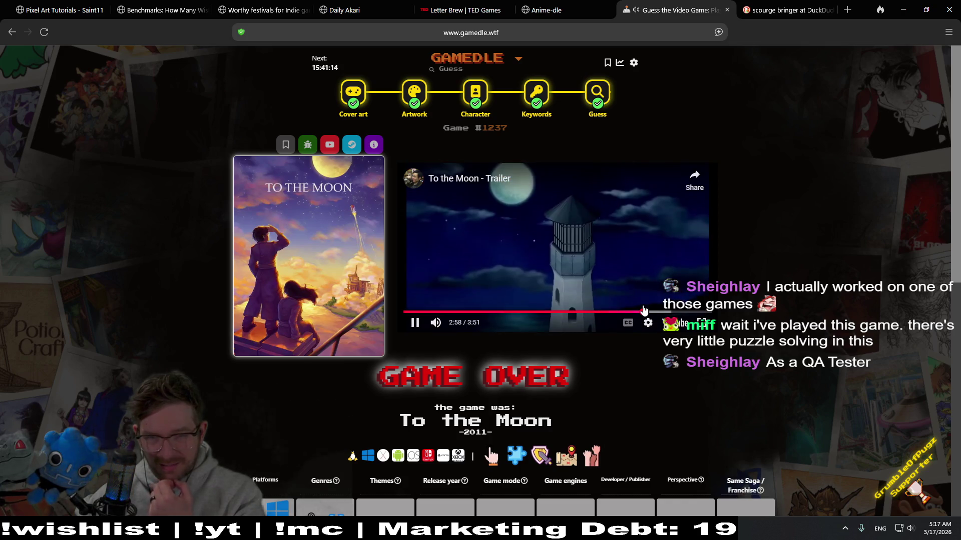
click(674, 311)
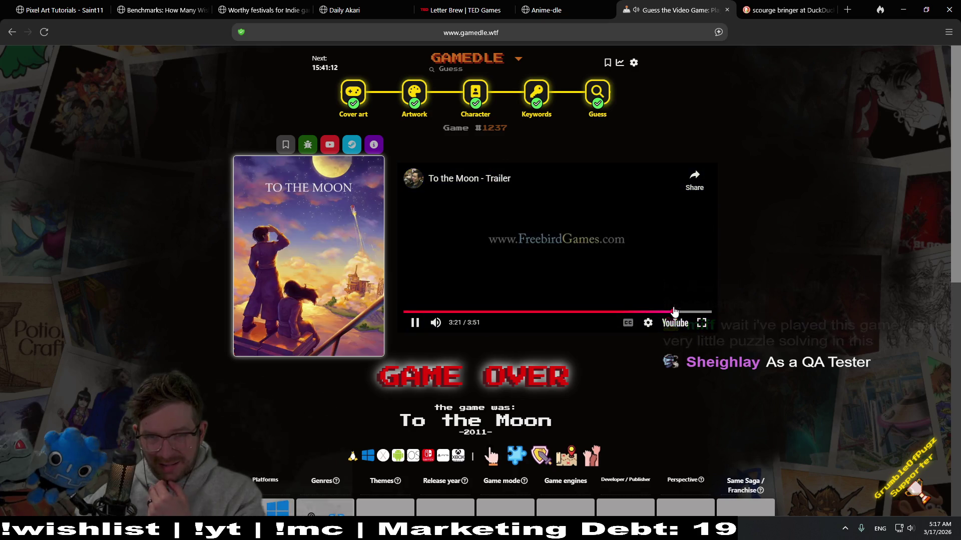
click(562, 297)
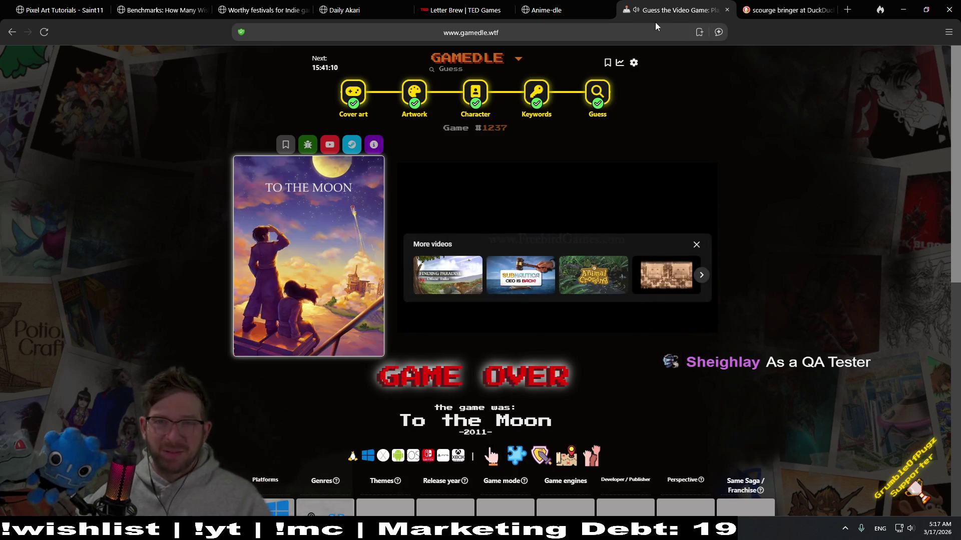
click(361, 95)
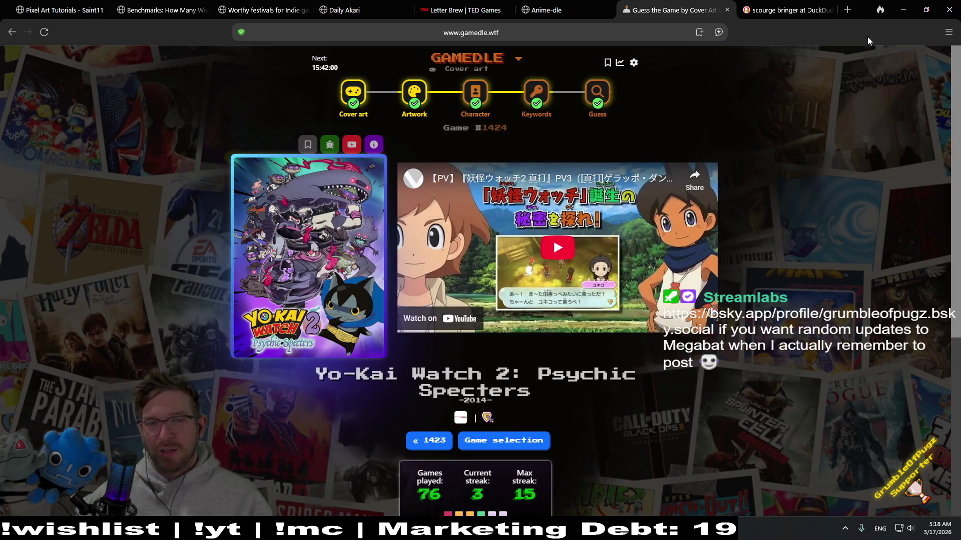
Review the Artwork, Character and Keywords puzzles, return to Cover art, then switch to Godot
click(405, 103)
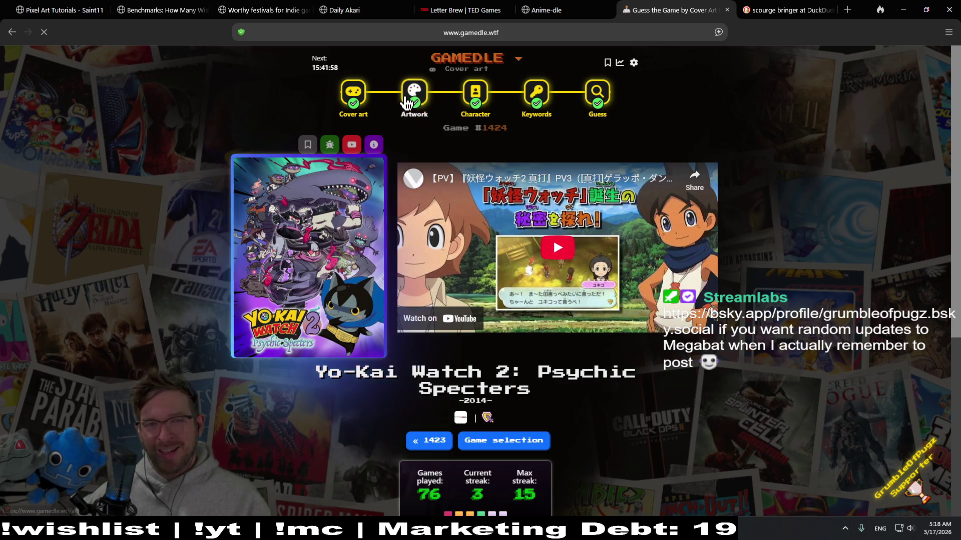
click(472, 101)
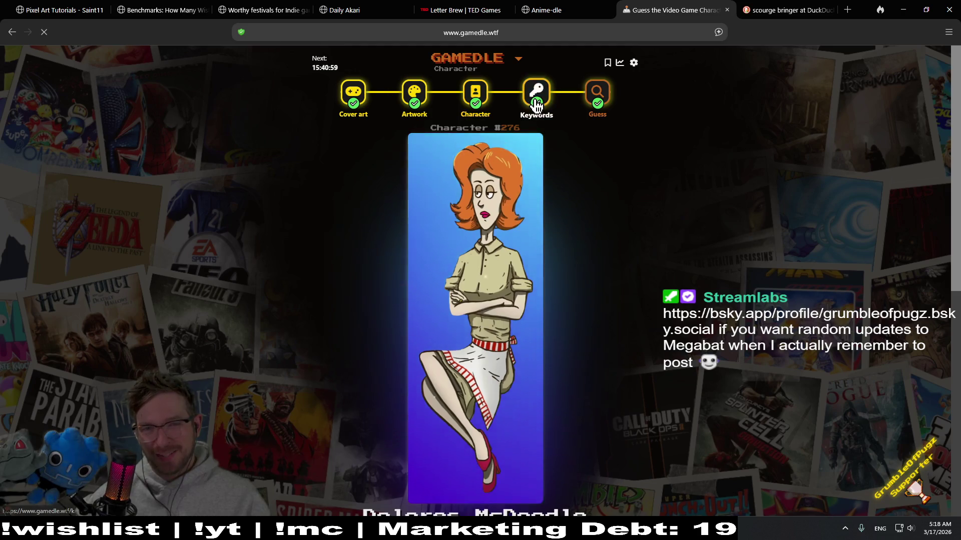
click(536, 106)
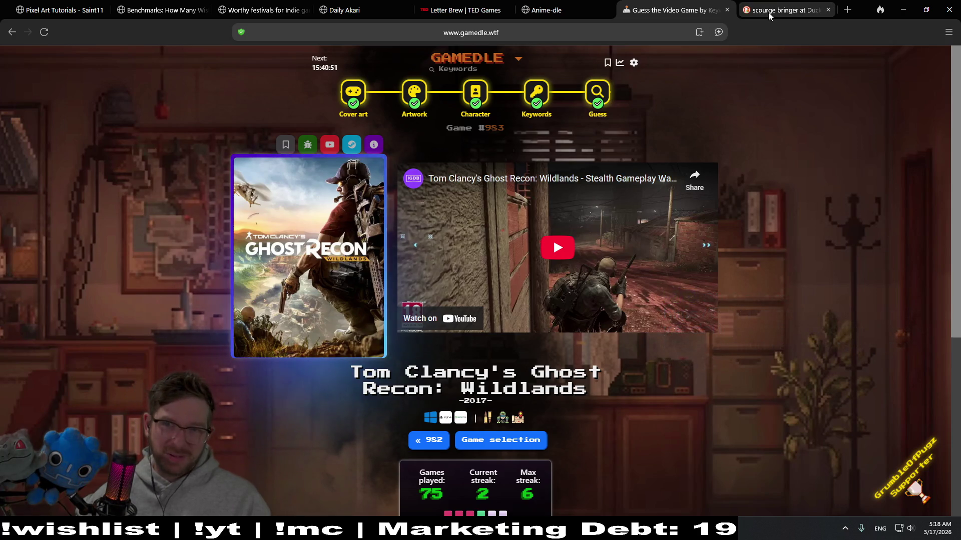
click(596, 90)
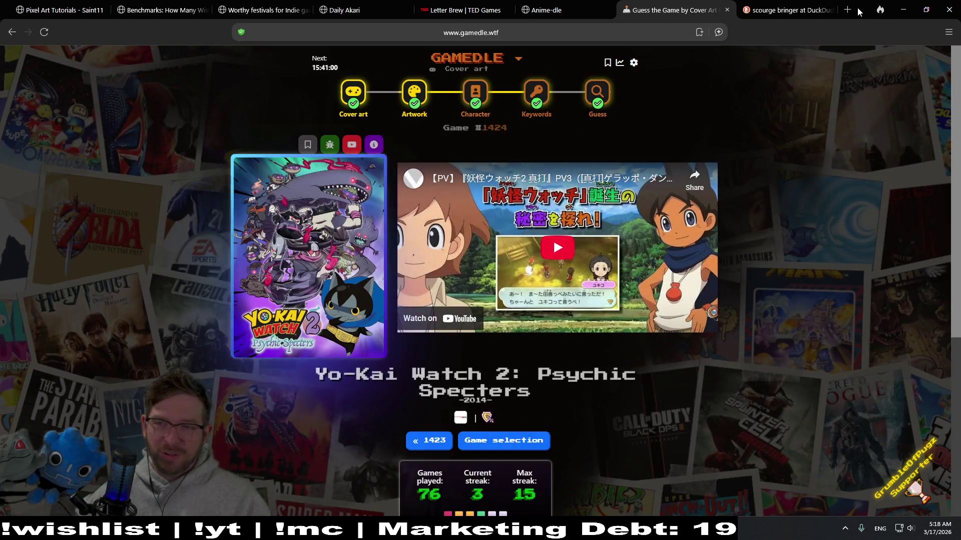
key(alt+Tab)
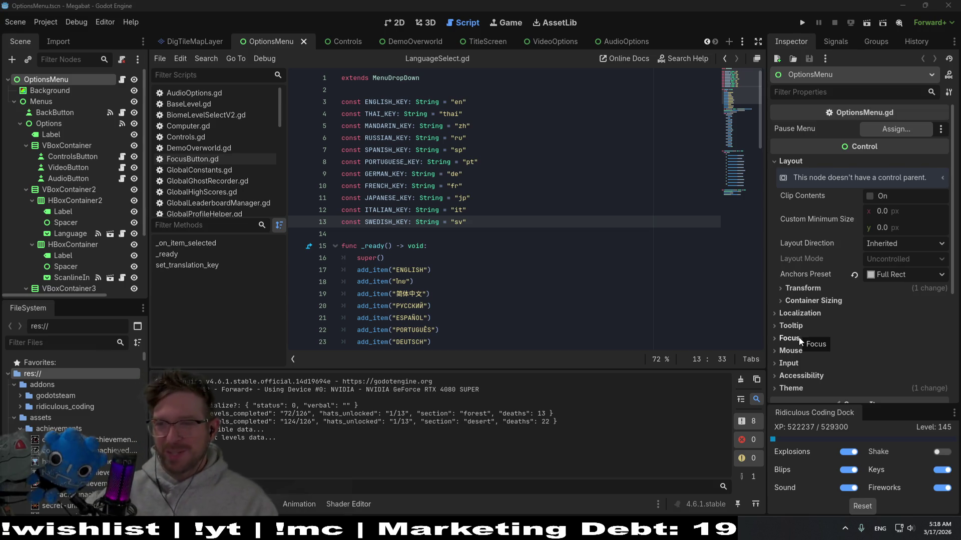
Inspect the _ready function and the Italian 'it' and Swedish 'sv' key constants, then reach for Debug
click(467, 248)
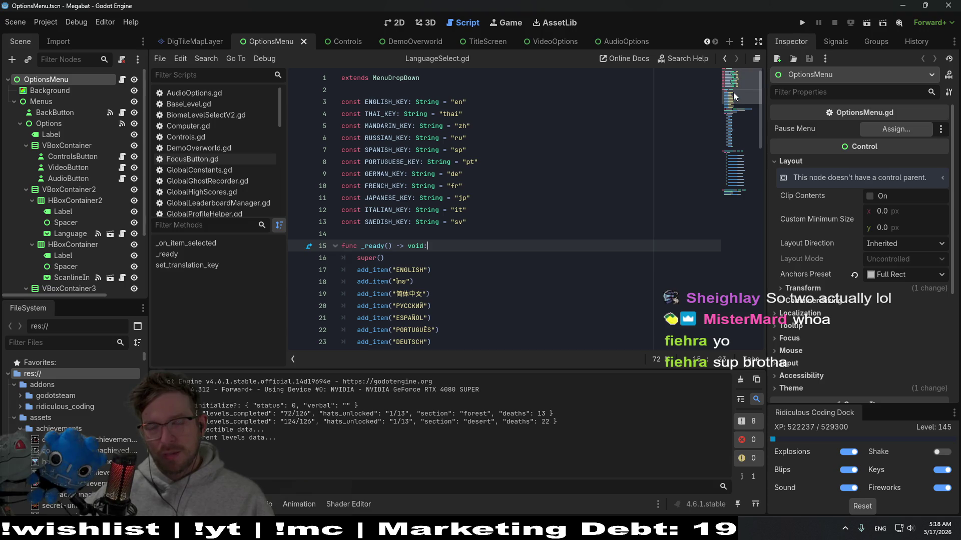
click(537, 209)
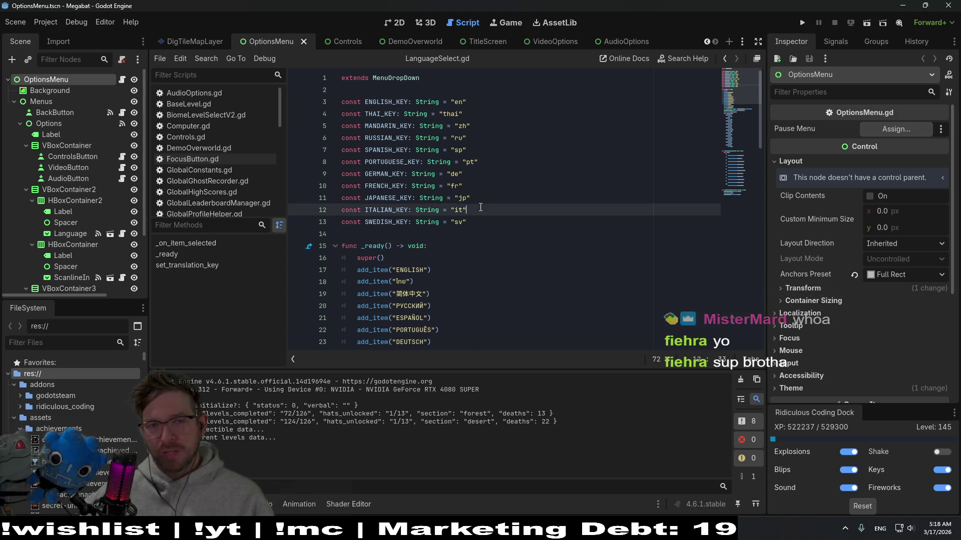
click(527, 219)
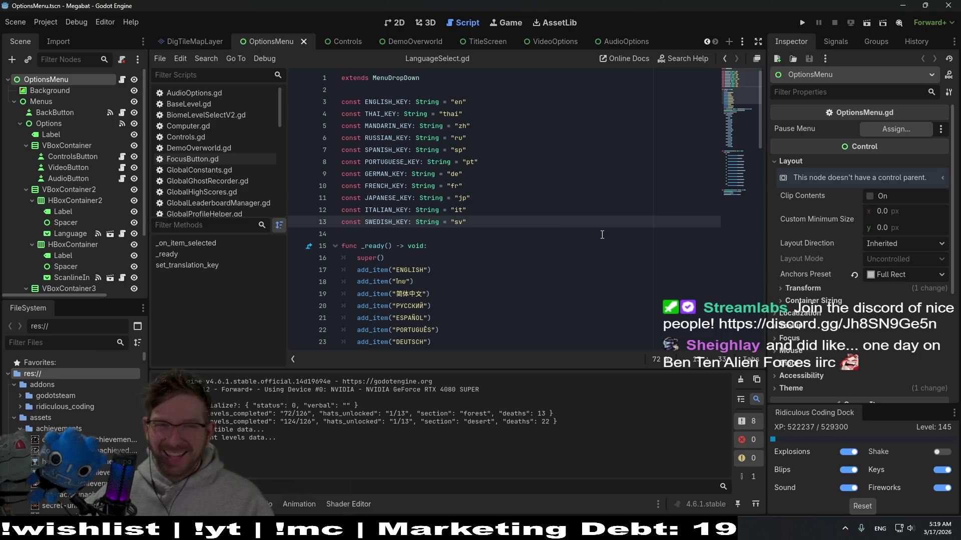
click(38, 24)
mouse_move(76, 22)
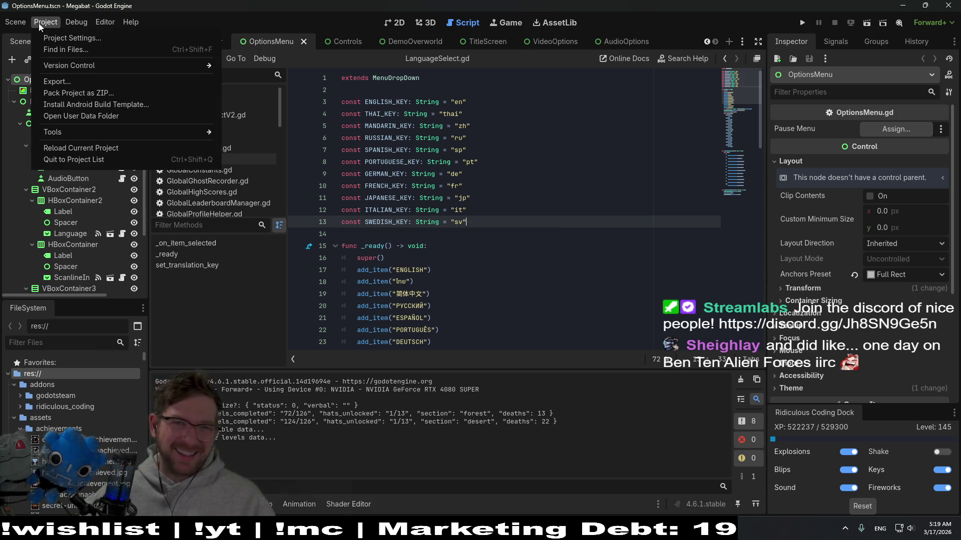
Dismiss the Debug menu at the Russian key line and run the Megabat project
click(496, 134)
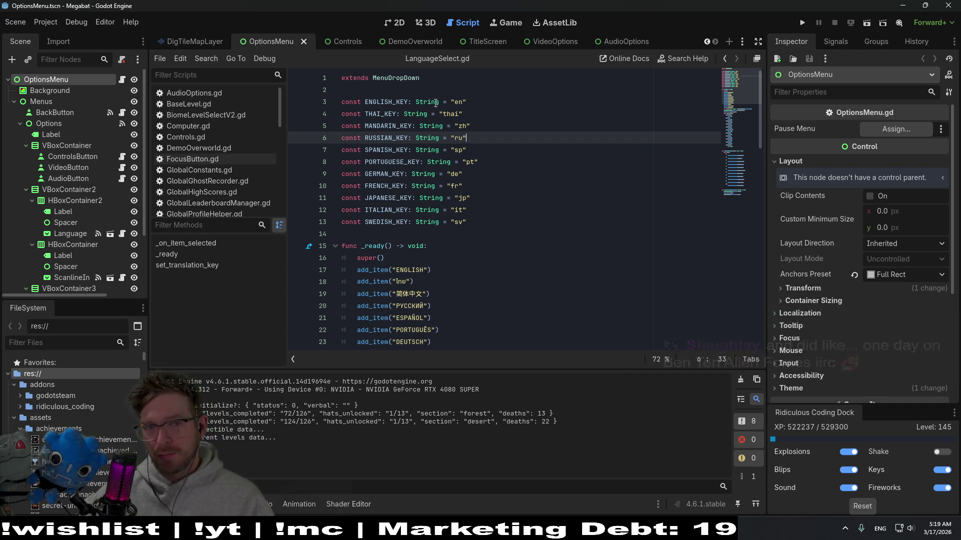
click(802, 22)
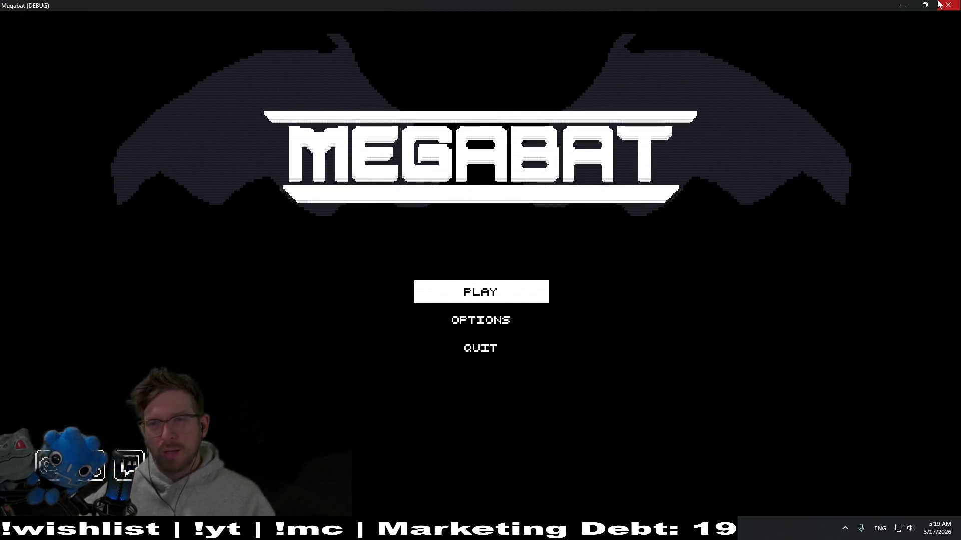
Close the running game, glance at Project Settings, and bring up Customize Run Instances
click(940, 6)
click(43, 22)
mouse_move(77, 21)
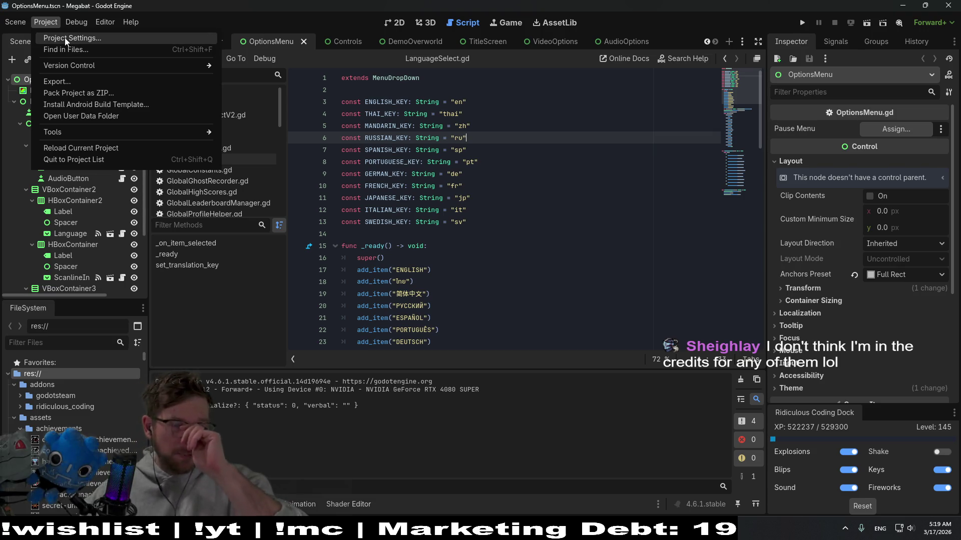
click(65, 38)
key(Escape)
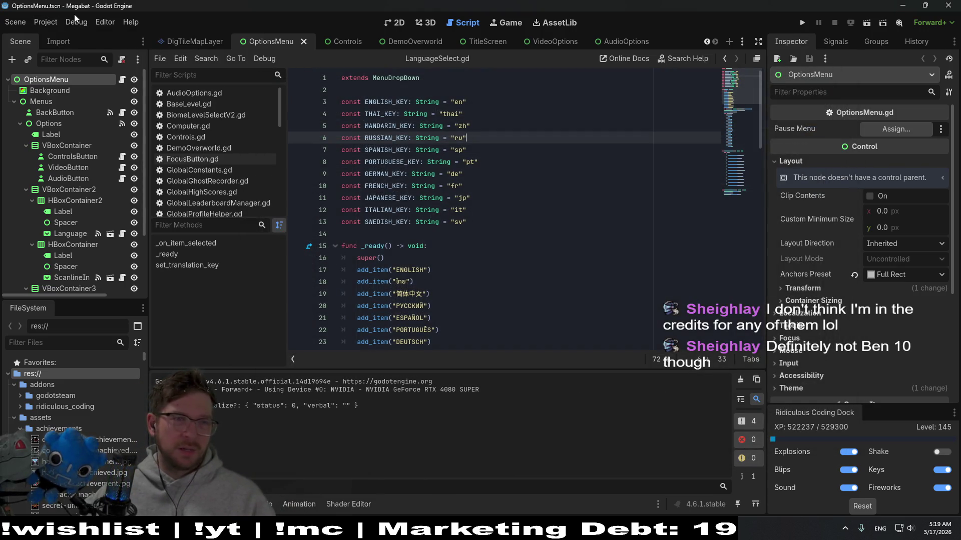
click(76, 22)
click(112, 171)
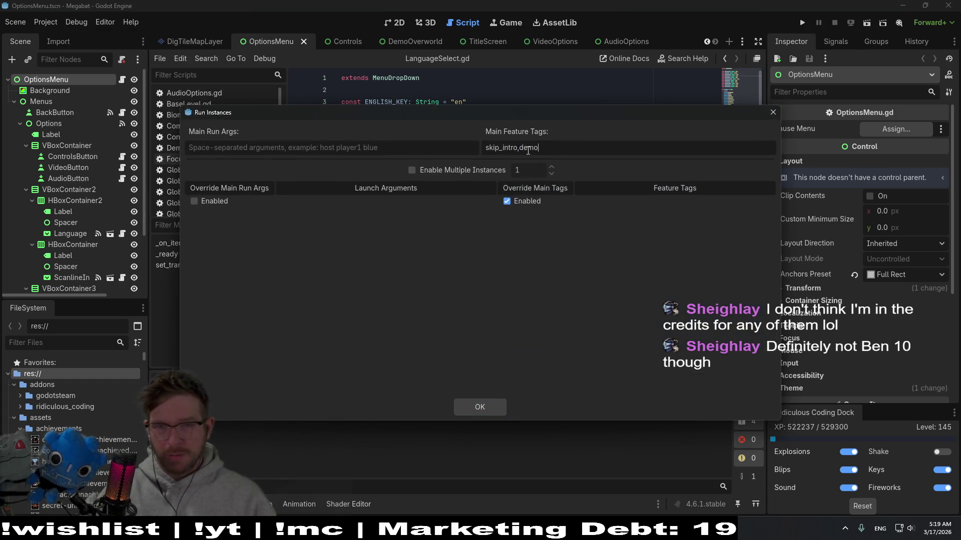
Confirm the skip_intro,demo run feature tags and relaunch Megabat
click(482, 405)
click(801, 25)
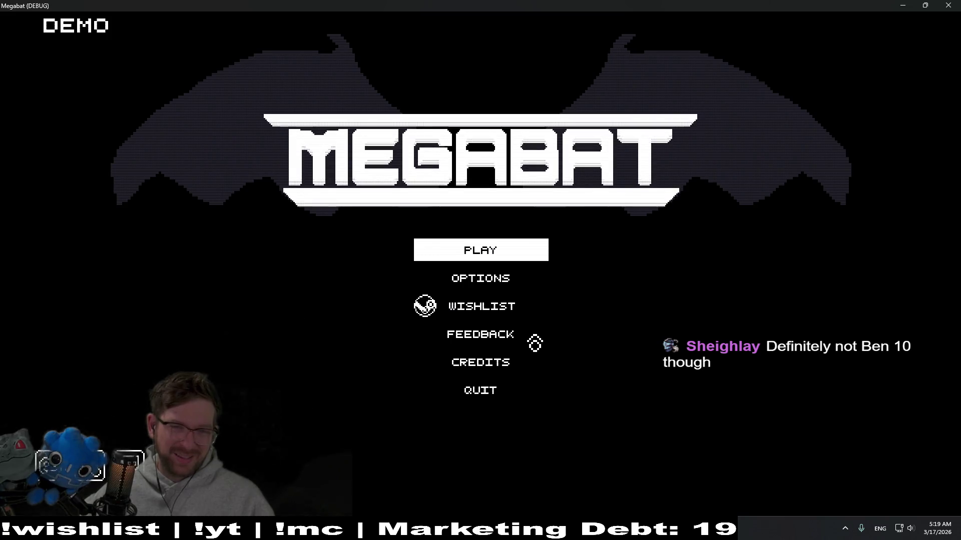
Set the language to ESPAÑOL in Options and return to the main menu
click(480, 279)
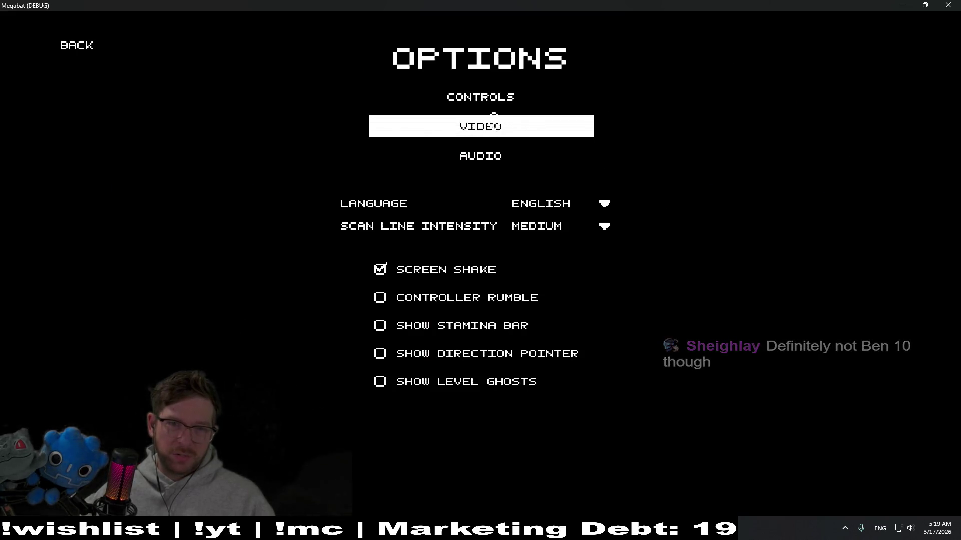
click(539, 206)
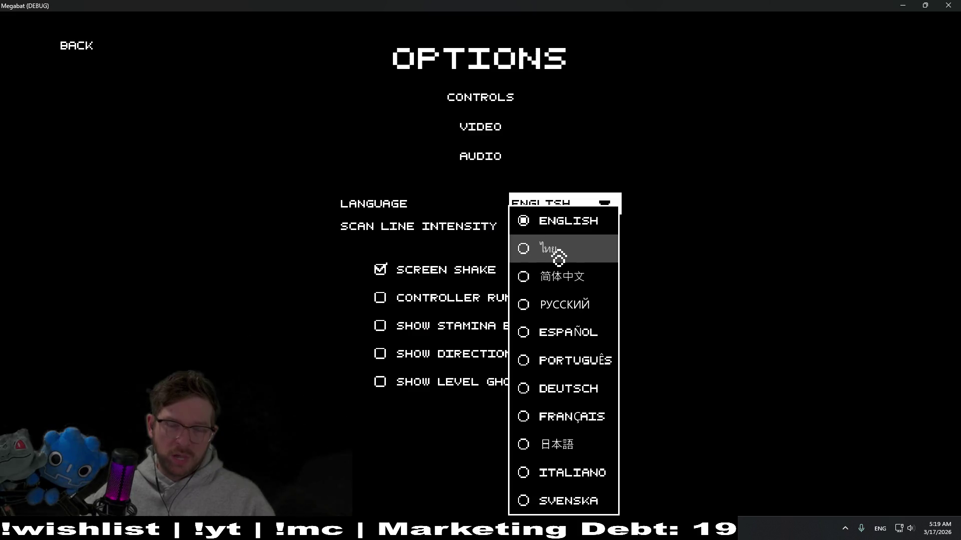
click(584, 342)
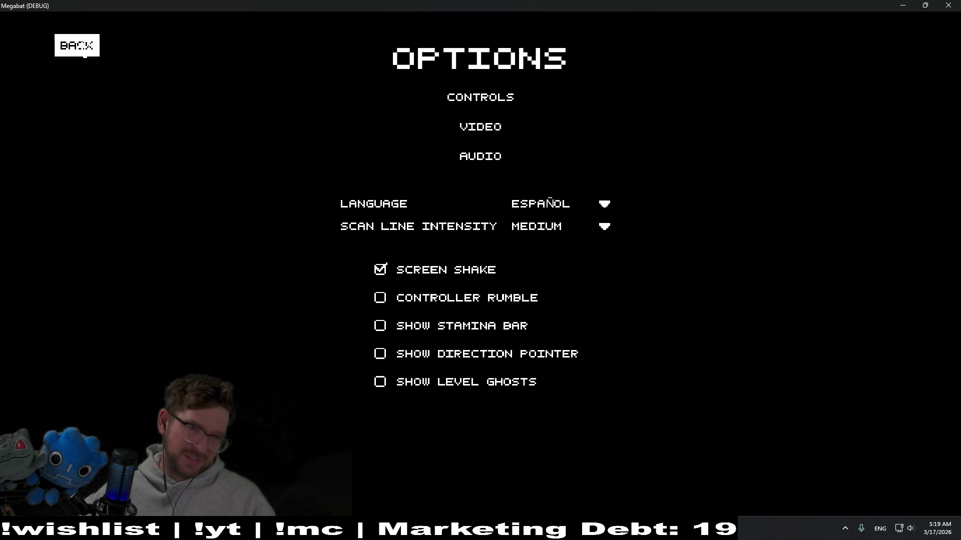
click(78, 47)
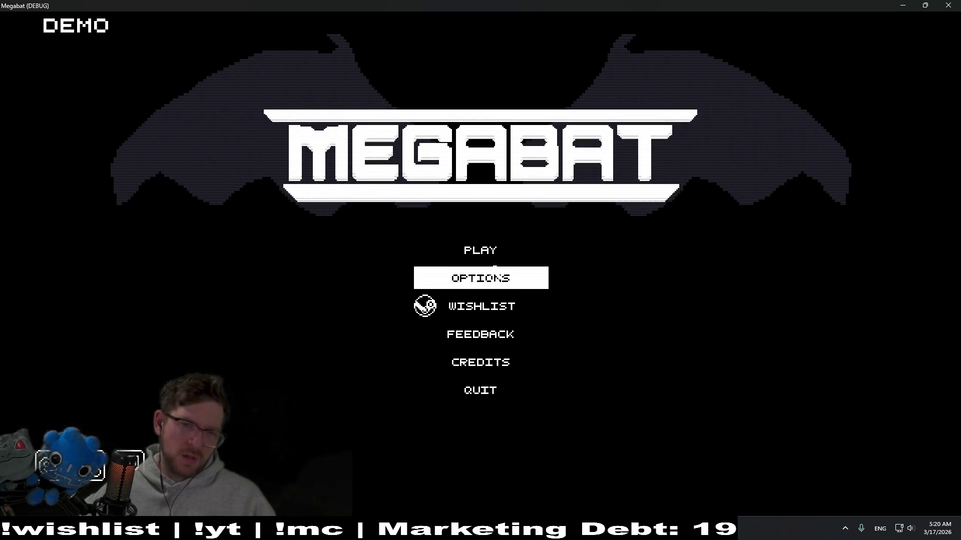
Reopen Options to verify ESPAÑOL is still selected, then close the game with Alt+F4
key(Up)
click(481, 279)
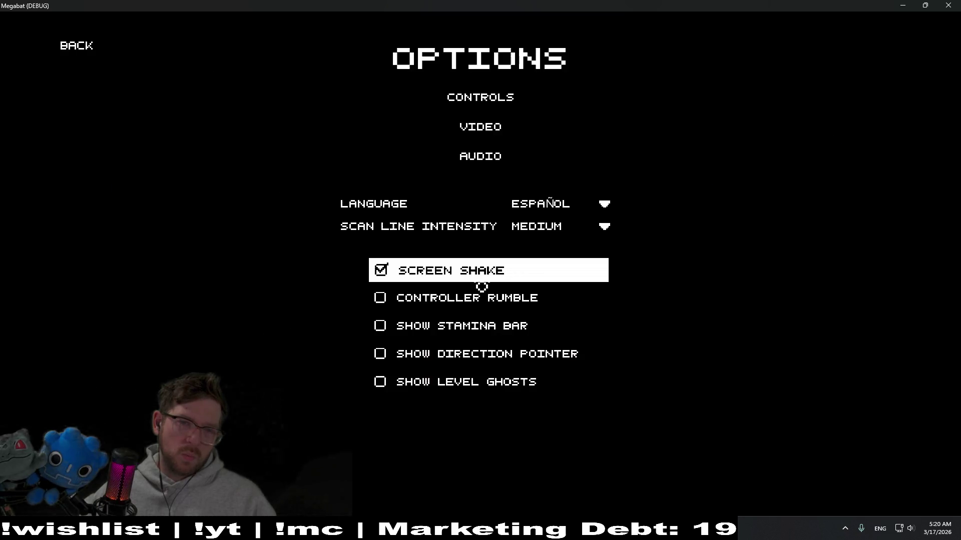
click(552, 210)
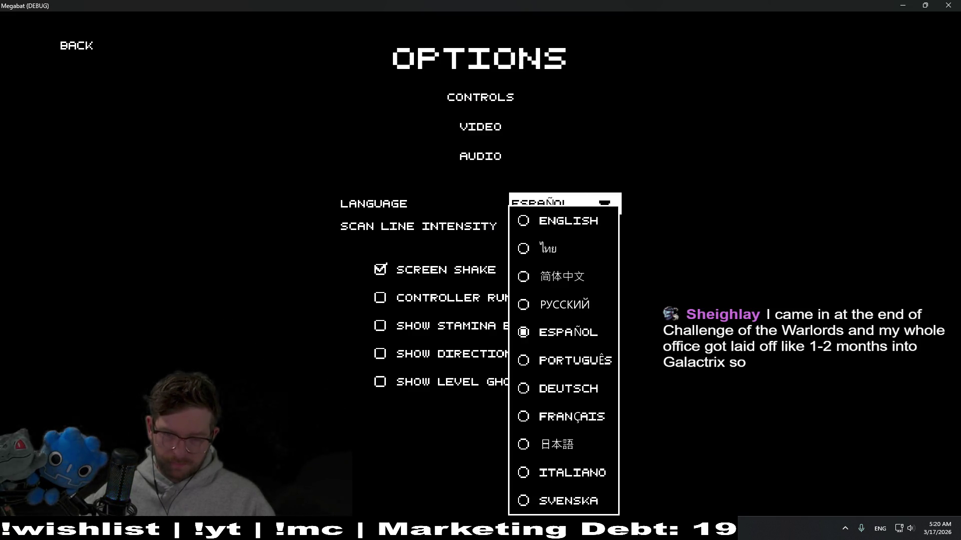
key(alt+F4)
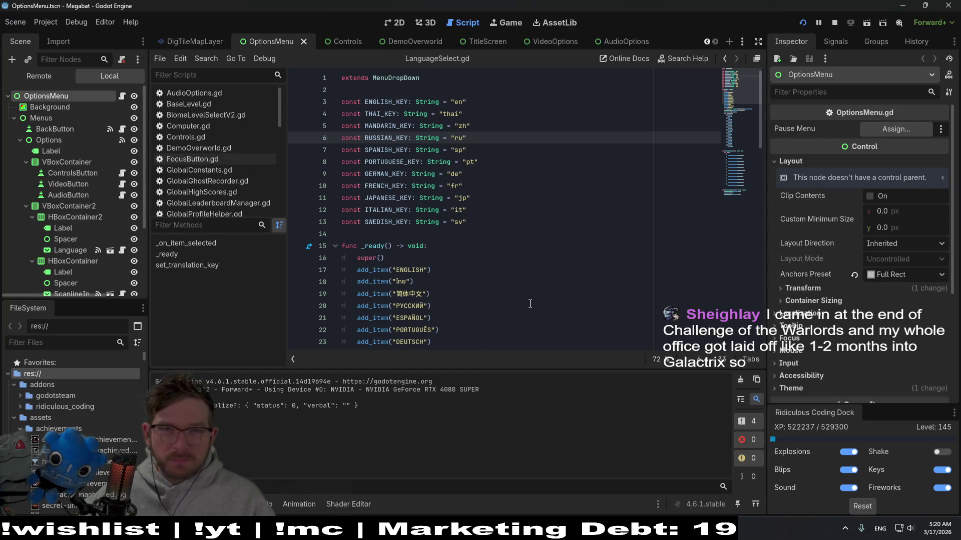
Select the SPANISH_KEY constant on line 7 and search the script for it with Ctrl+F
click(499, 191)
double_click(386, 149)
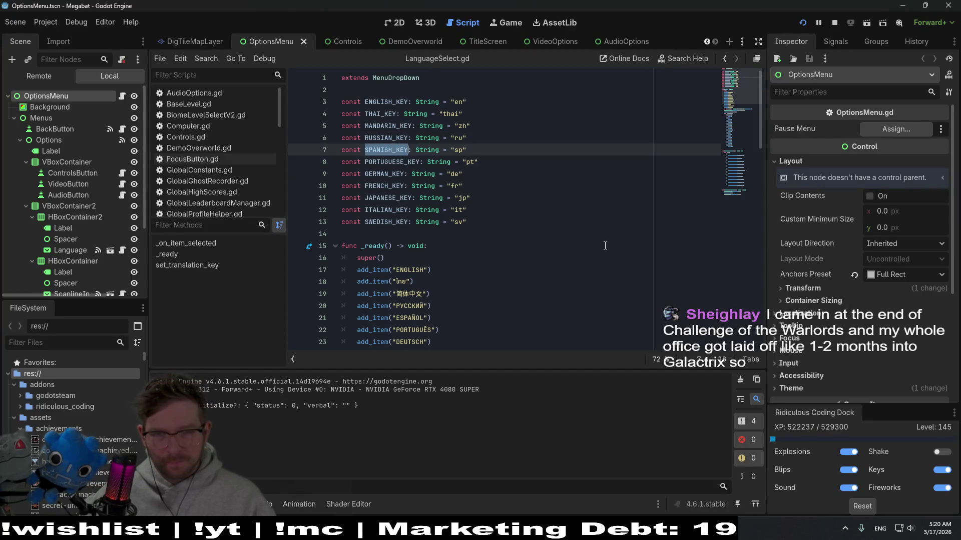
key(ctrl+f)
scroll(607, 246, down, 1)
scroll(608, 245, up, 1)
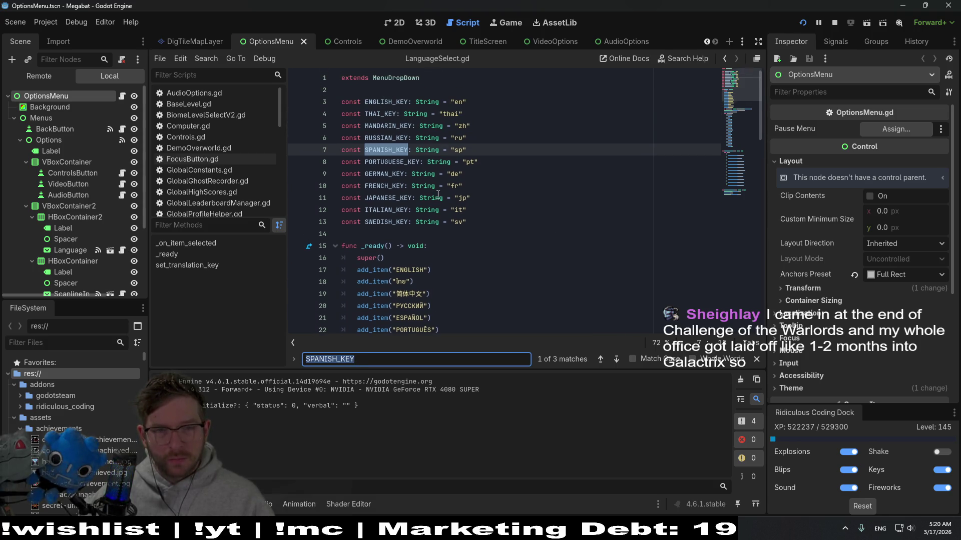
scroll(437, 194, down, 1)
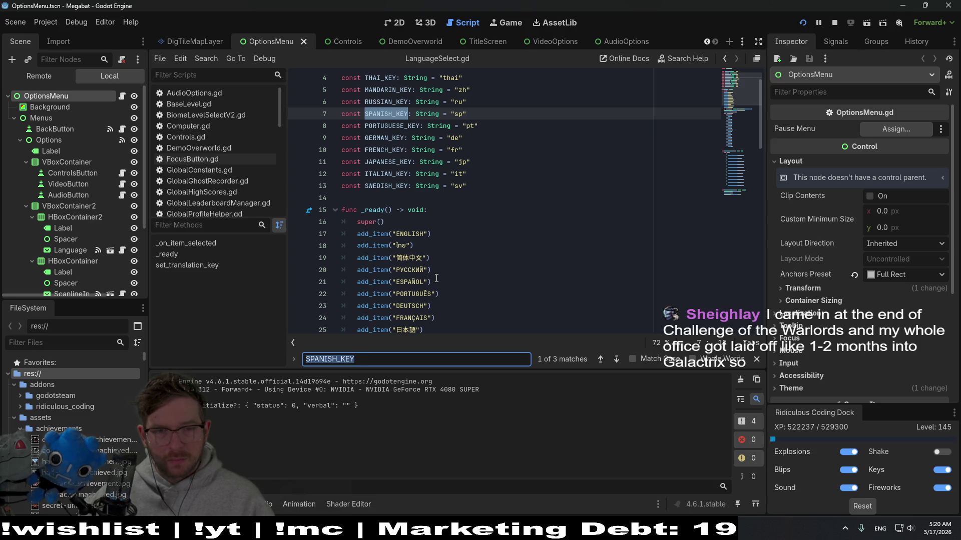
scroll(443, 277, down, 1)
scroll(456, 272, down, 2)
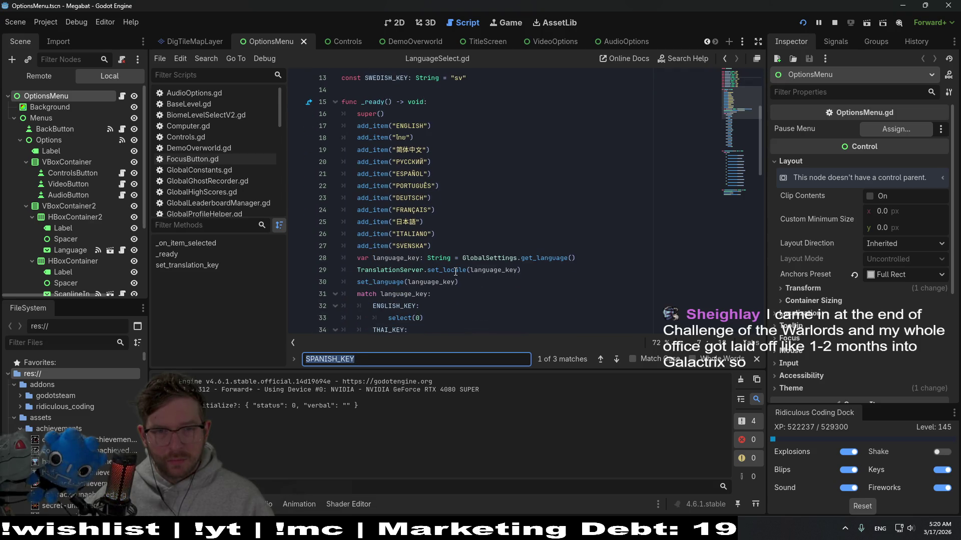
scroll(454, 271, down, 3)
scroll(456, 271, down, 2)
scroll(455, 272, down, 1)
scroll(454, 273, down, 1)
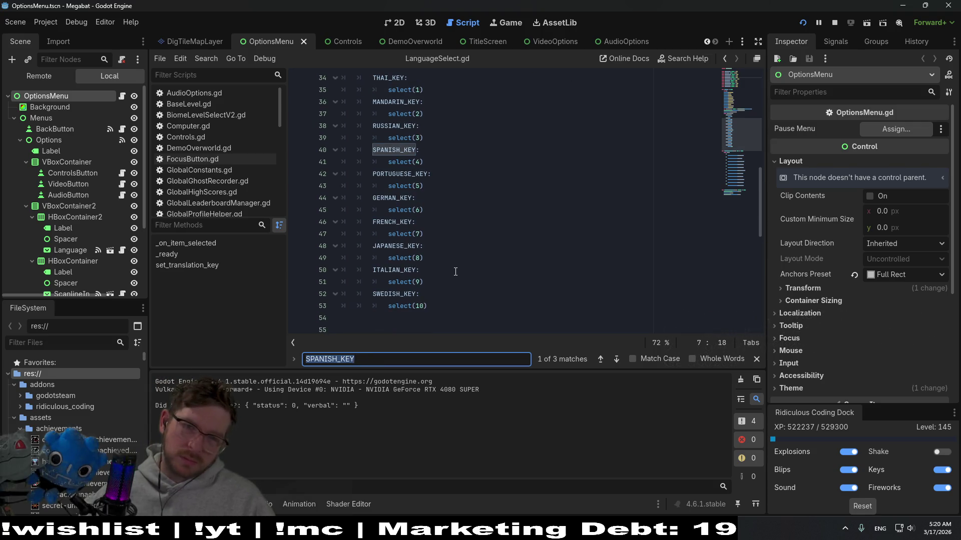
scroll(454, 272, down, 1)
scroll(455, 271, down, 4)
scroll(455, 273, down, 2)
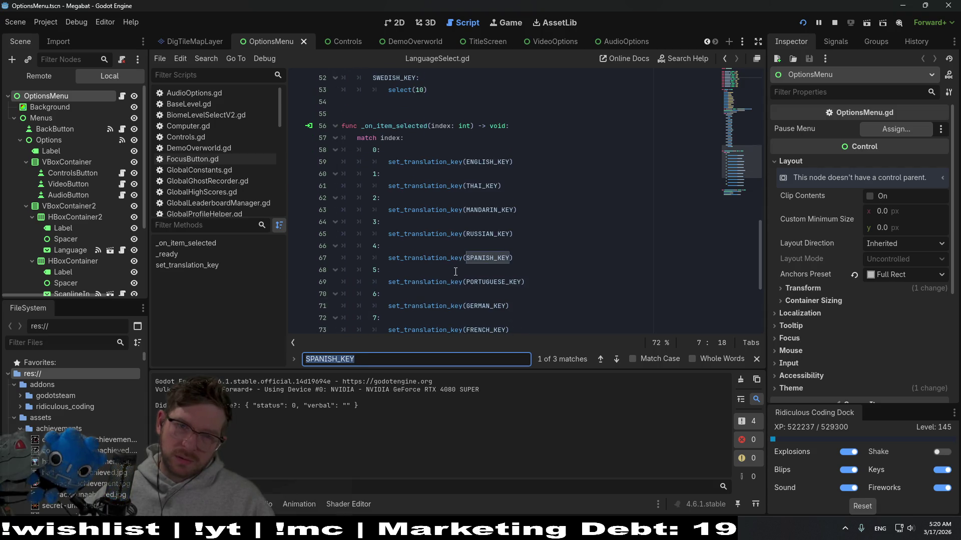
scroll(455, 272, down, 3)
scroll(455, 272, down, 2)
scroll(454, 271, up, 5)
scroll(455, 271, up, 8)
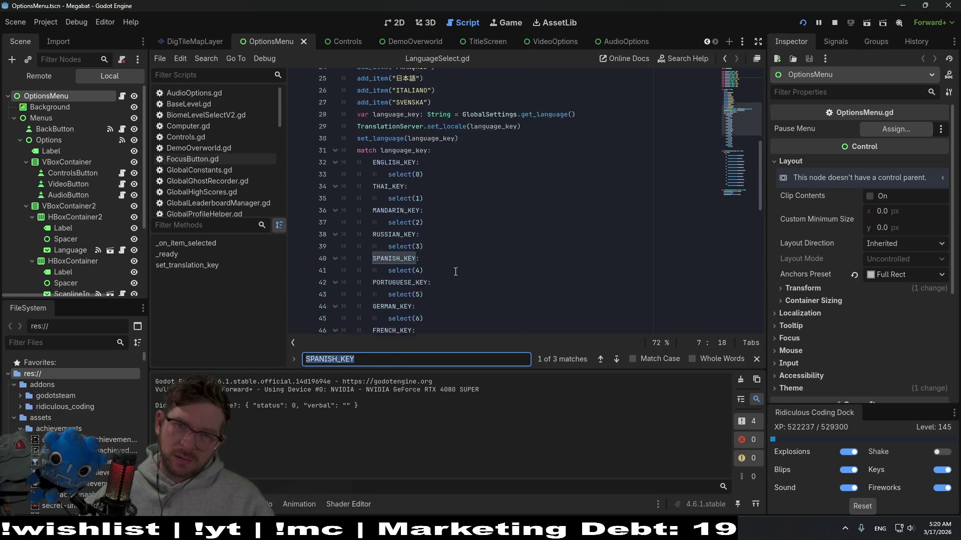
scroll(455, 271, up, 4)
scroll(455, 270, up, 5)
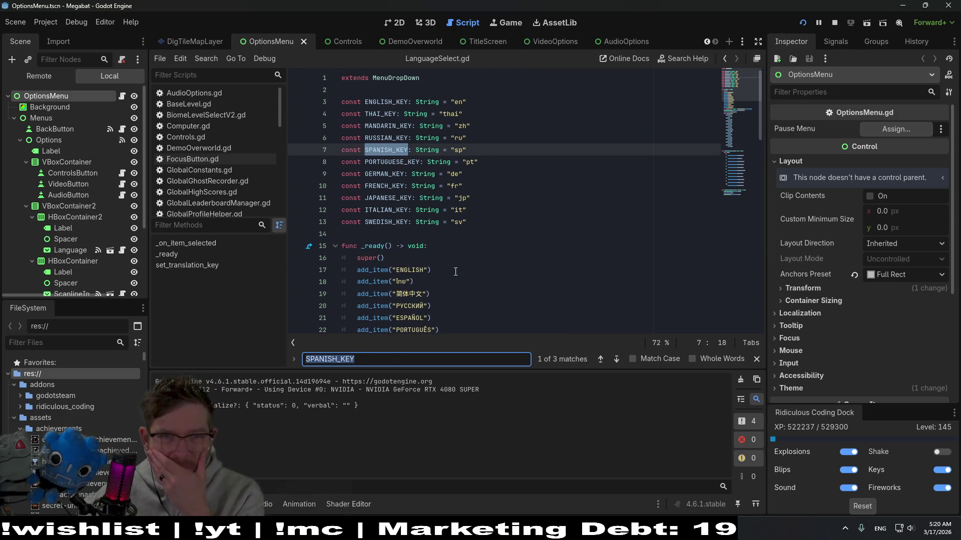
scroll(455, 271, down, 1)
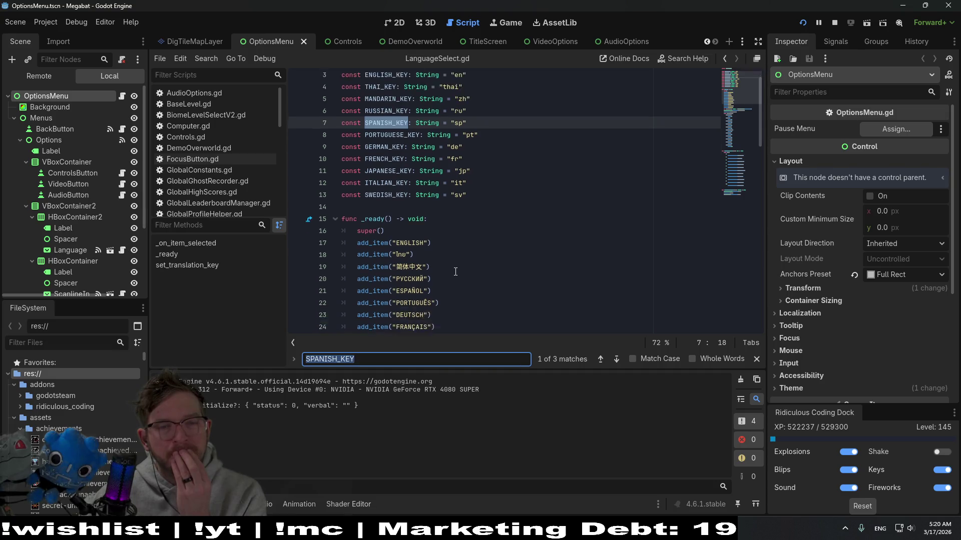
scroll(455, 272, down, 4)
scroll(454, 272, down, 2)
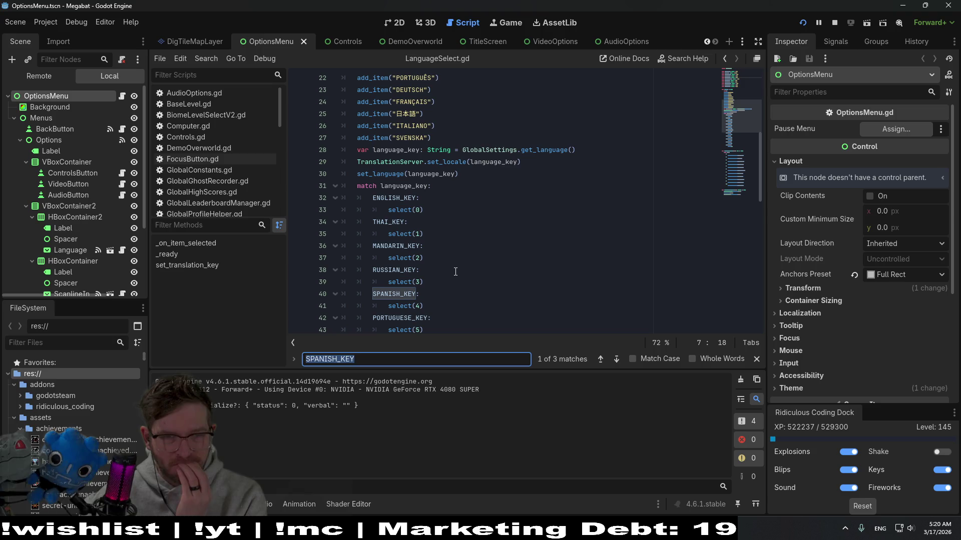
scroll(456, 272, down, 2)
scroll(454, 272, down, 3)
scroll(454, 272, down, 2)
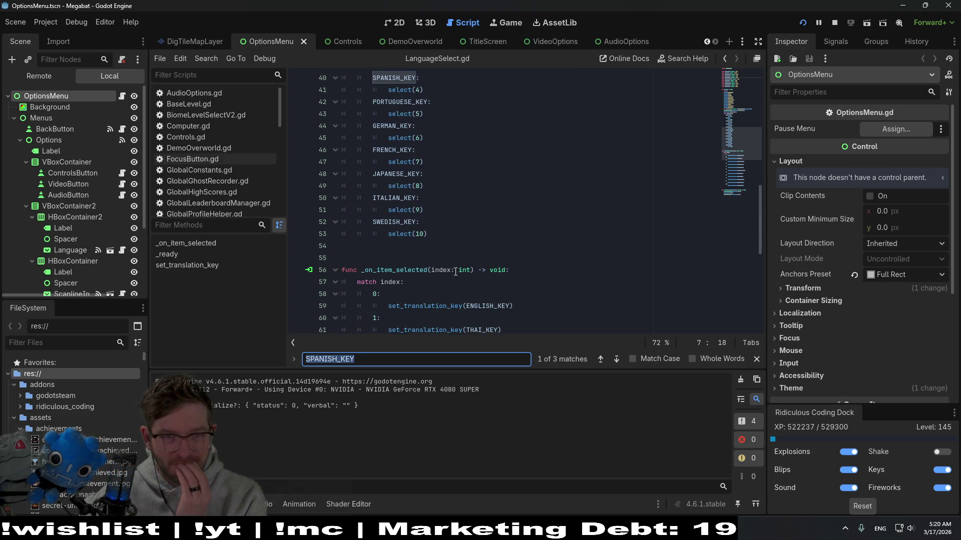
scroll(456, 272, down, 1)
scroll(454, 272, down, 2)
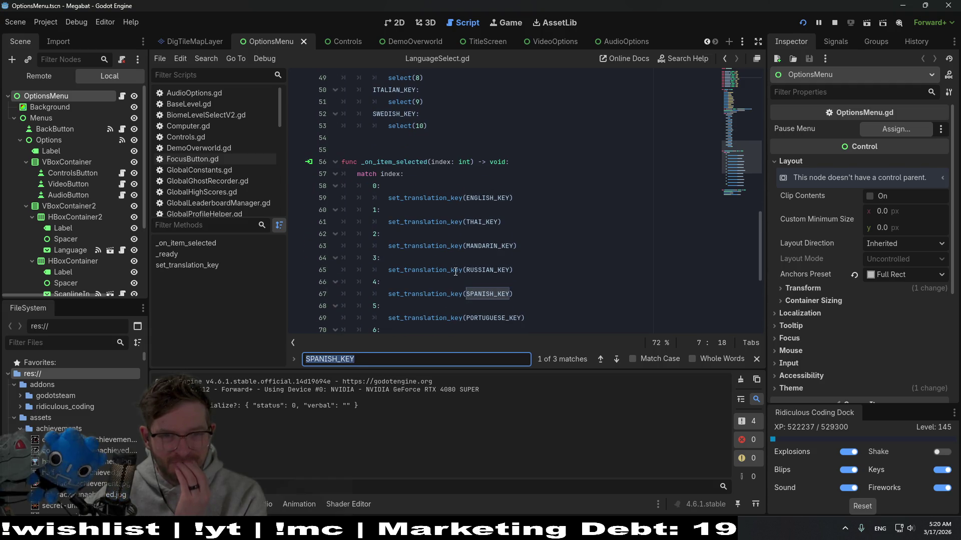
scroll(455, 272, down, 2)
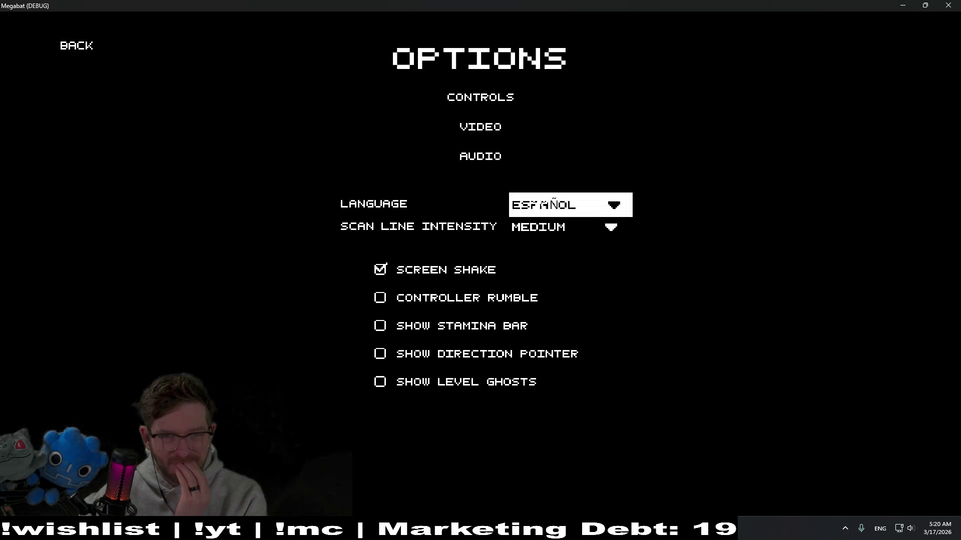
Switch the game language through Thai, 简体中文, РУССКИЙ and back to ENGLISH
click(565, 203)
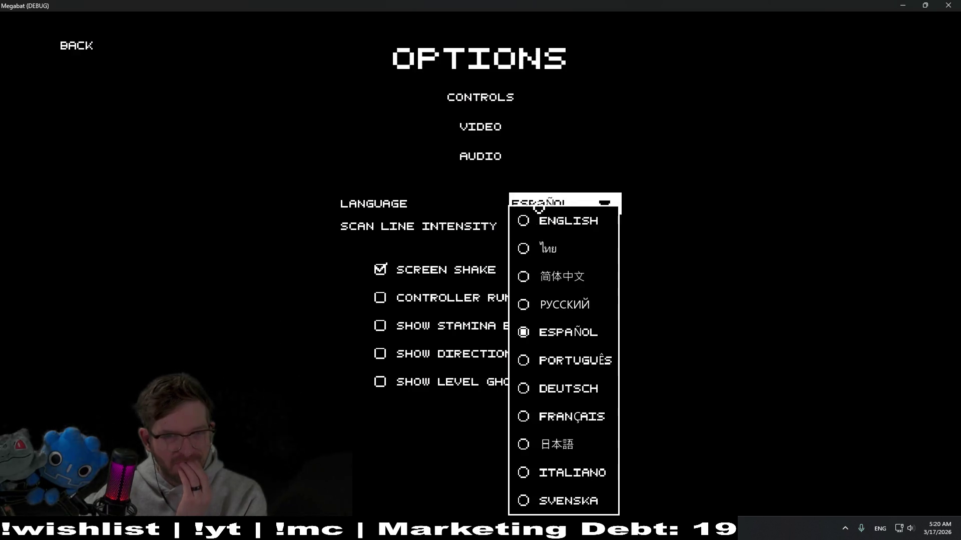
click(563, 251)
click(554, 211)
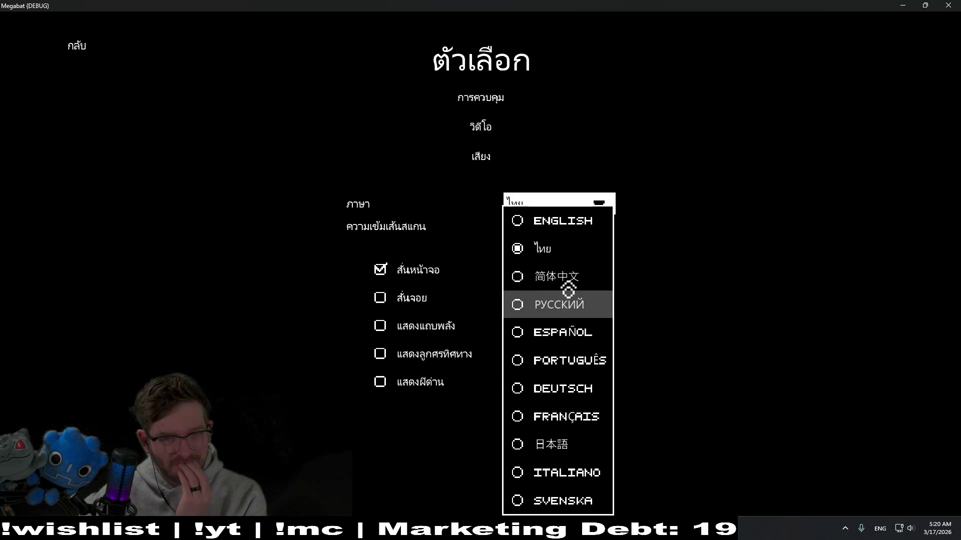
click(568, 286)
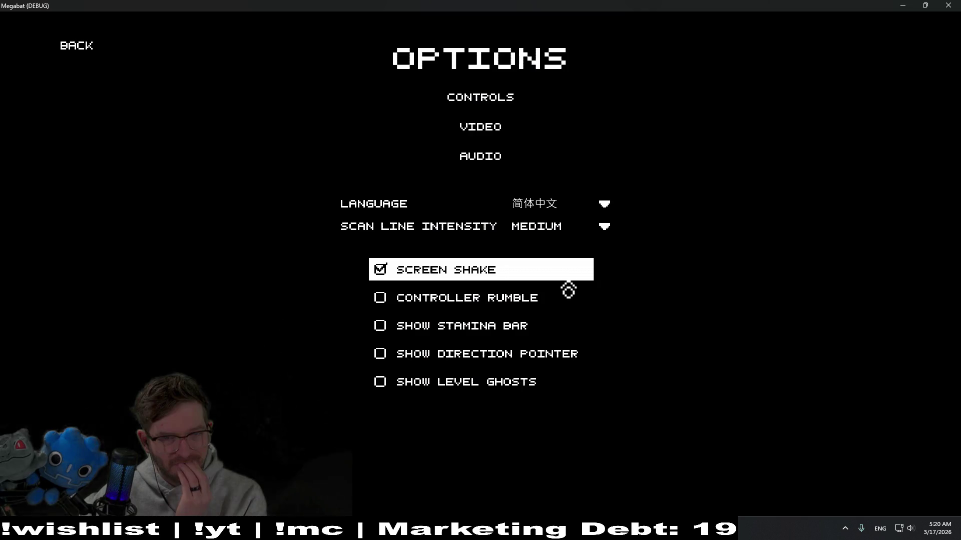
click(567, 213)
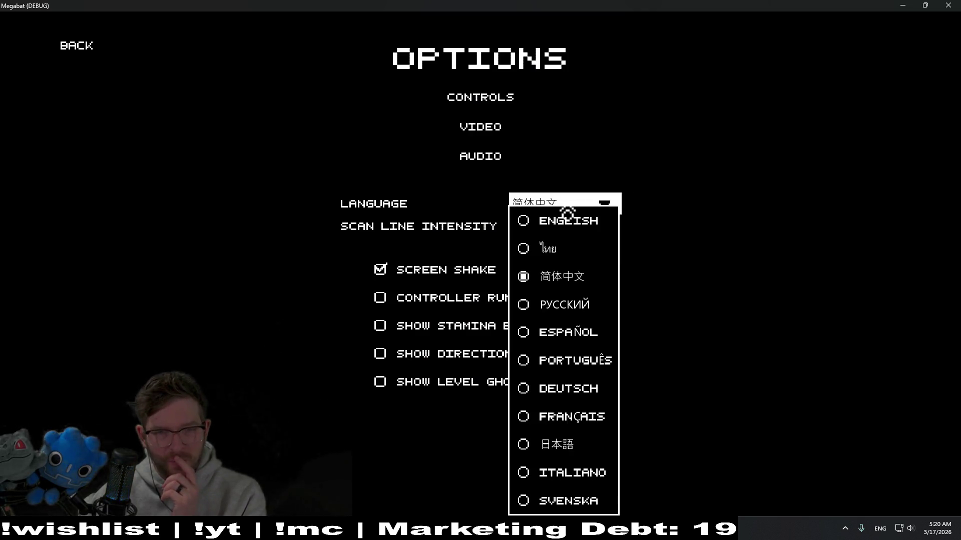
click(569, 309)
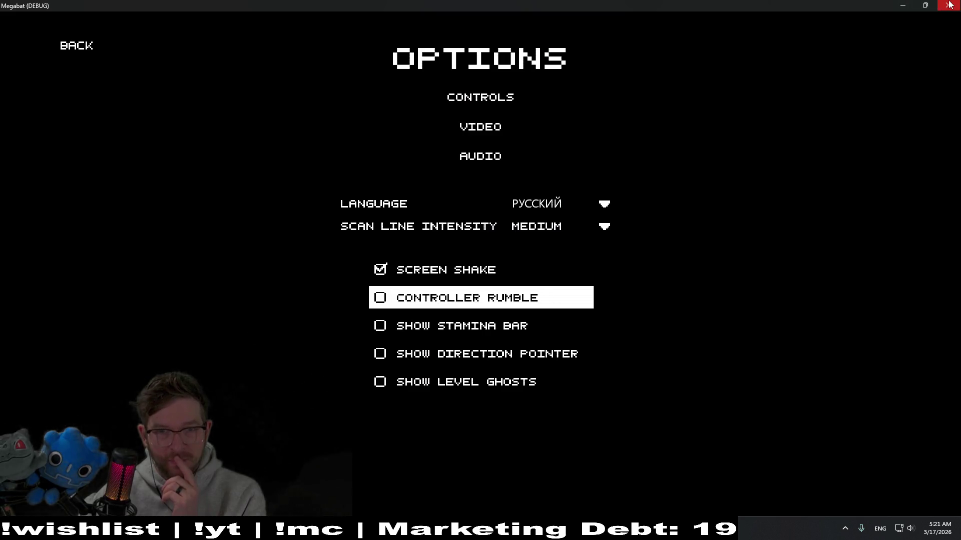
click(571, 209)
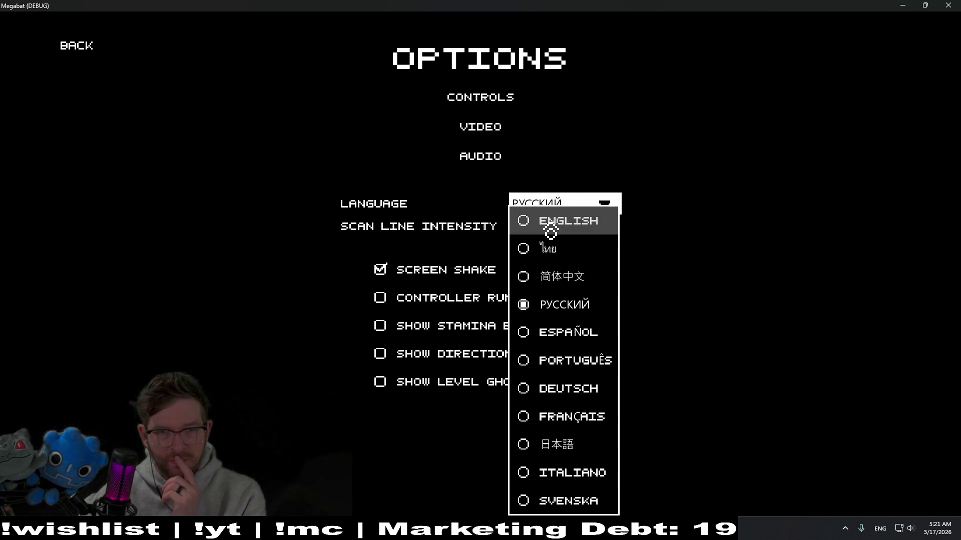
click(559, 206)
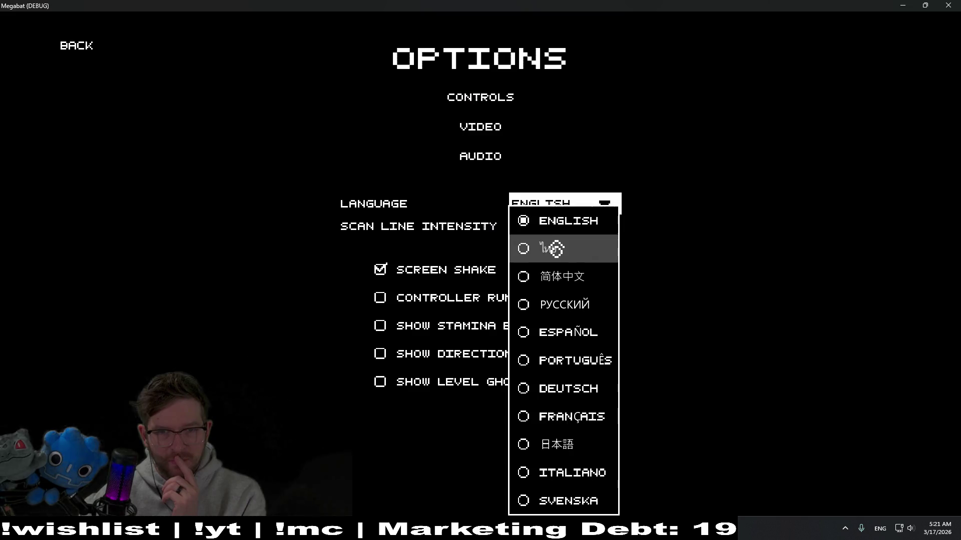
Switch the language to 日本語, ITALIANO and Thai, then close the game with Alt+F4
click(568, 454)
click(515, 207)
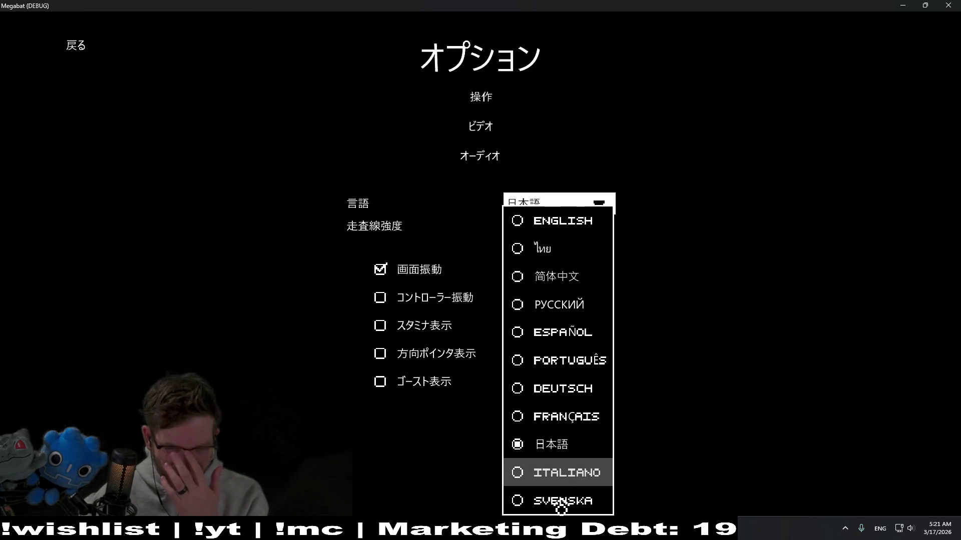
click(559, 480)
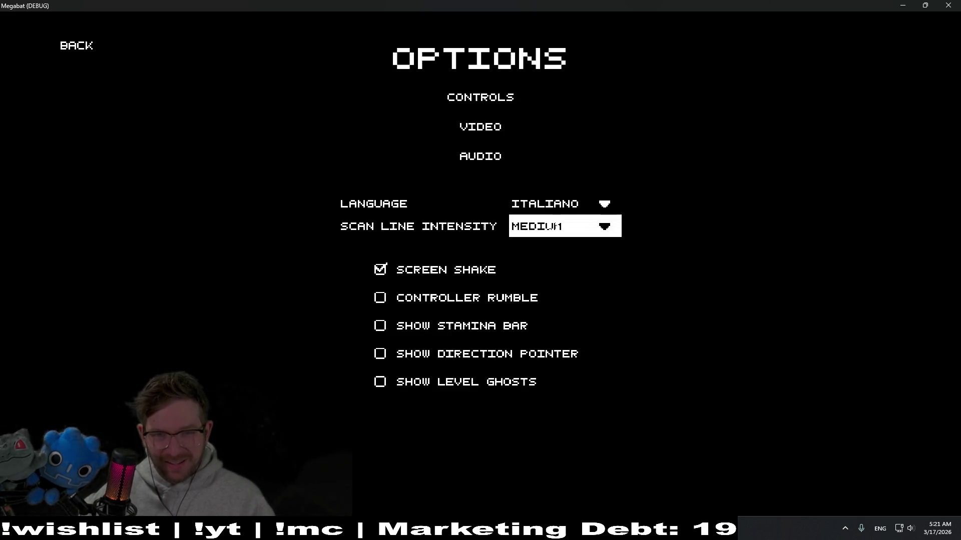
click(573, 204)
click(572, 257)
key(alt+F4)
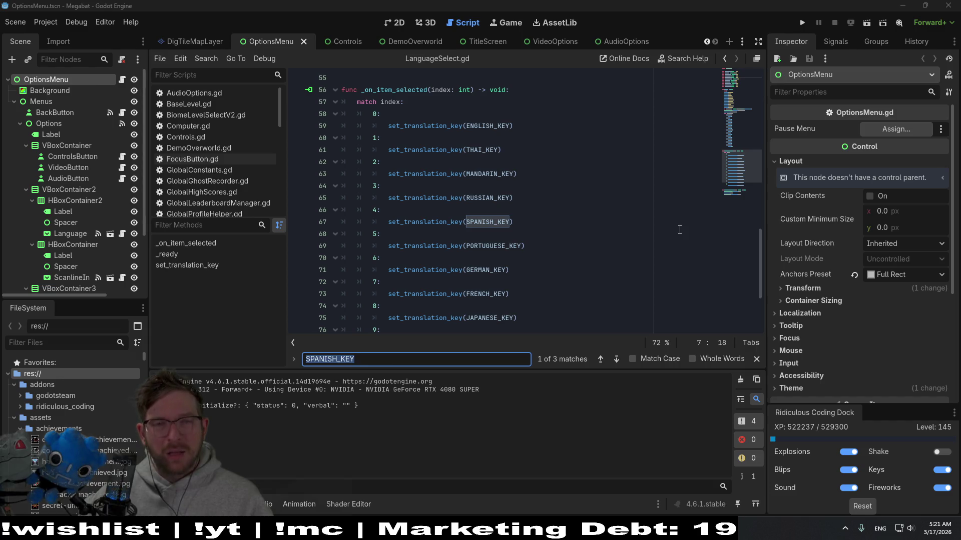
Reload the current Megabat project from the Project menu
click(46, 21)
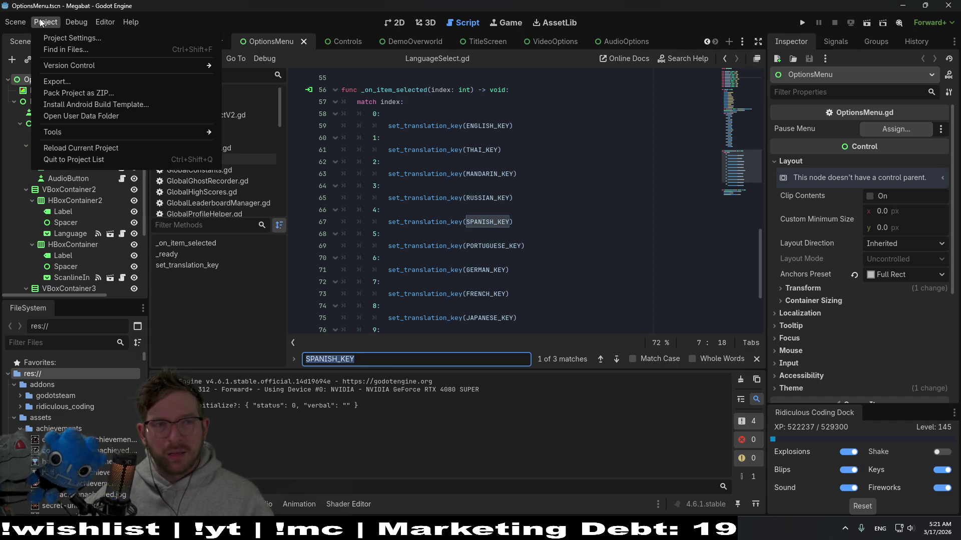
click(105, 146)
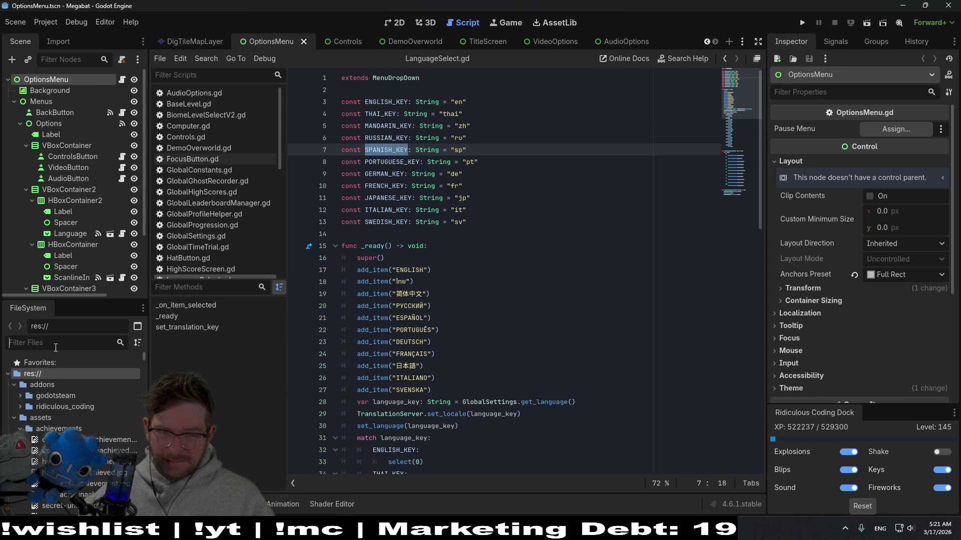
text(translation)
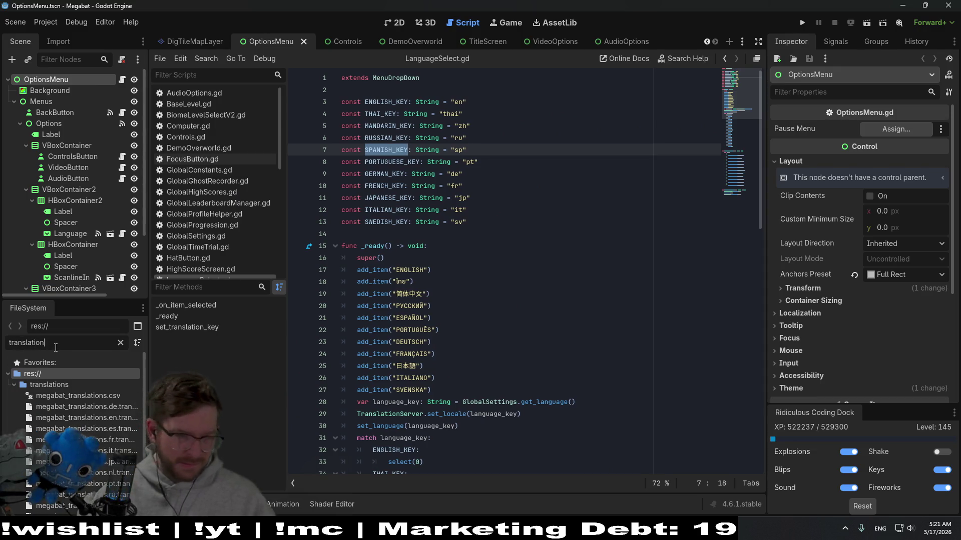
scroll(113, 493, down, 2)
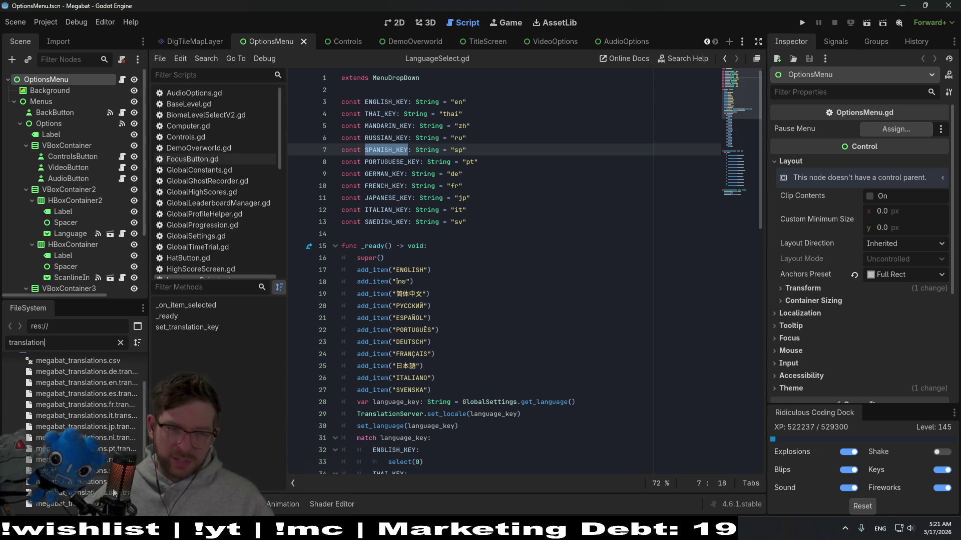
Widen the left dock for the filtered translation files and run the game
drag(149, 225, 193, 226)
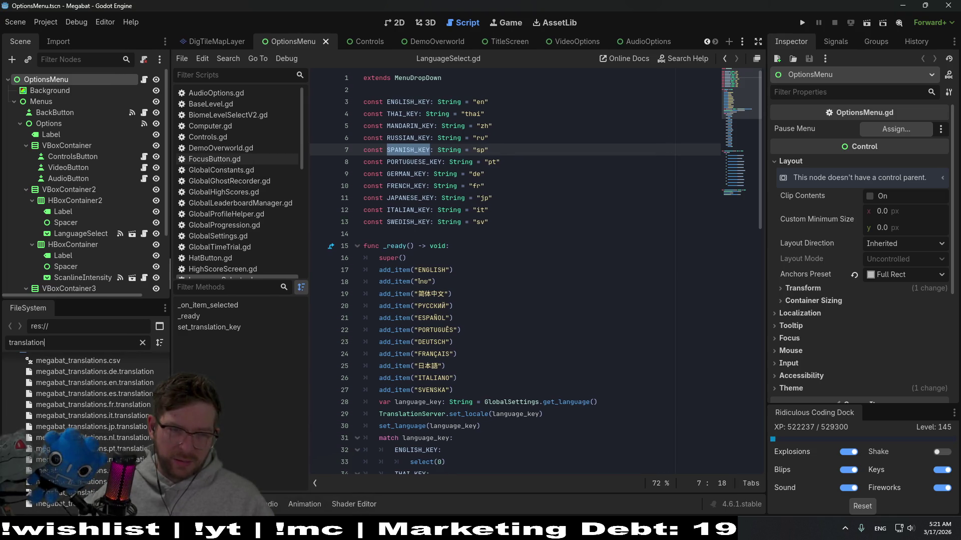
click(564, 270)
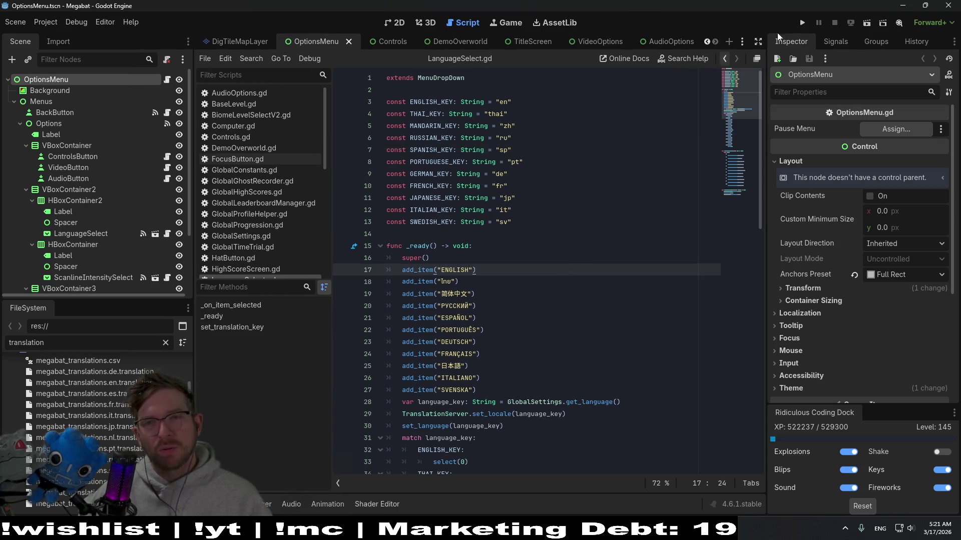
click(803, 22)
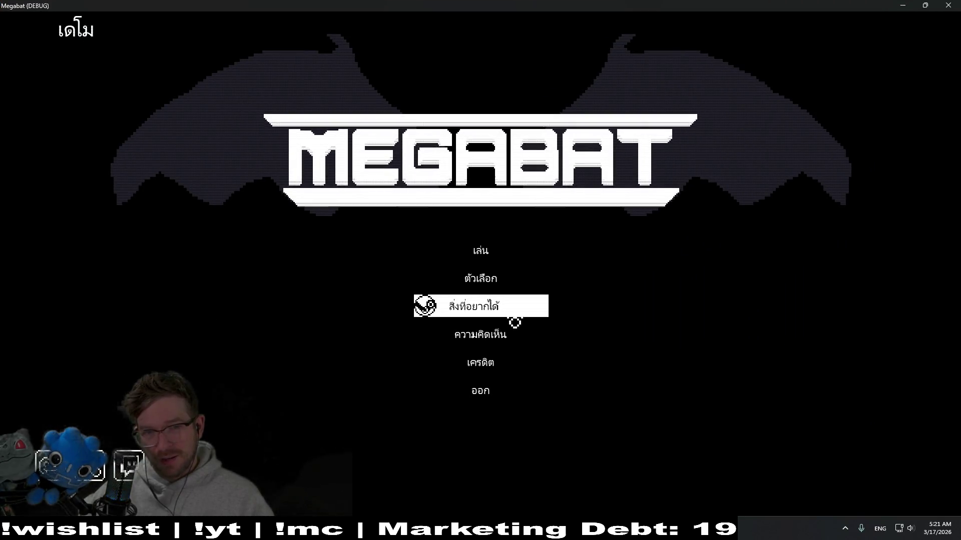
In Options, switch the language through 简体中文, ESPAÑOL, 简体中文 again and DEUTSCH
click(510, 287)
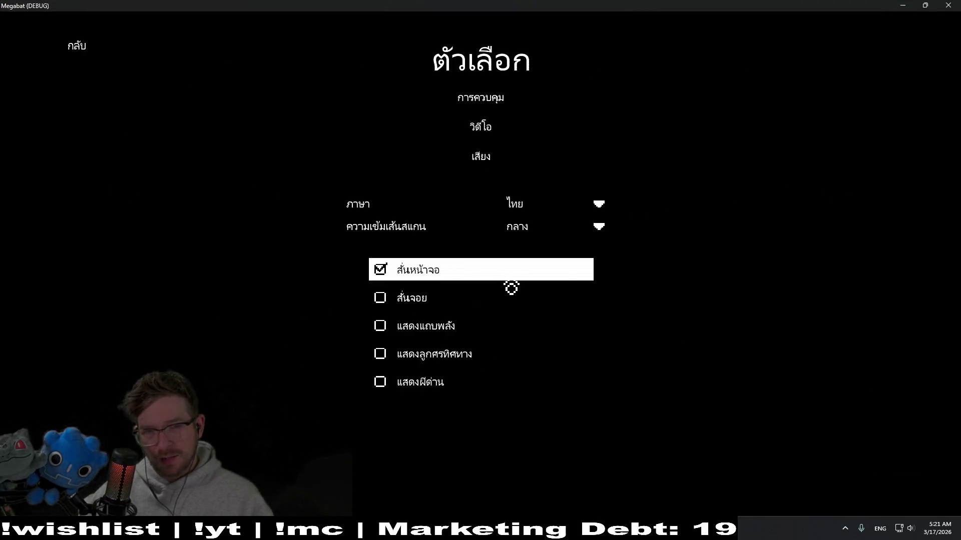
click(542, 213)
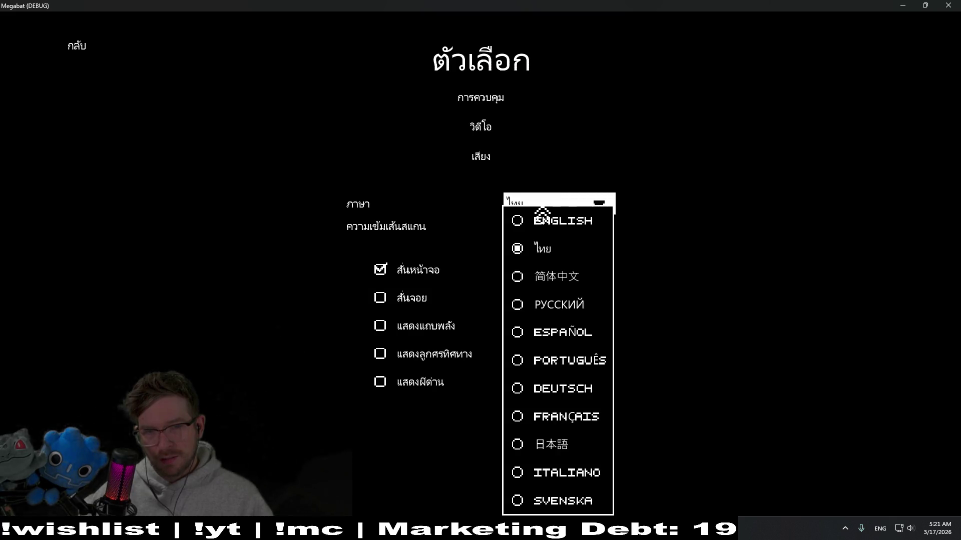
click(541, 282)
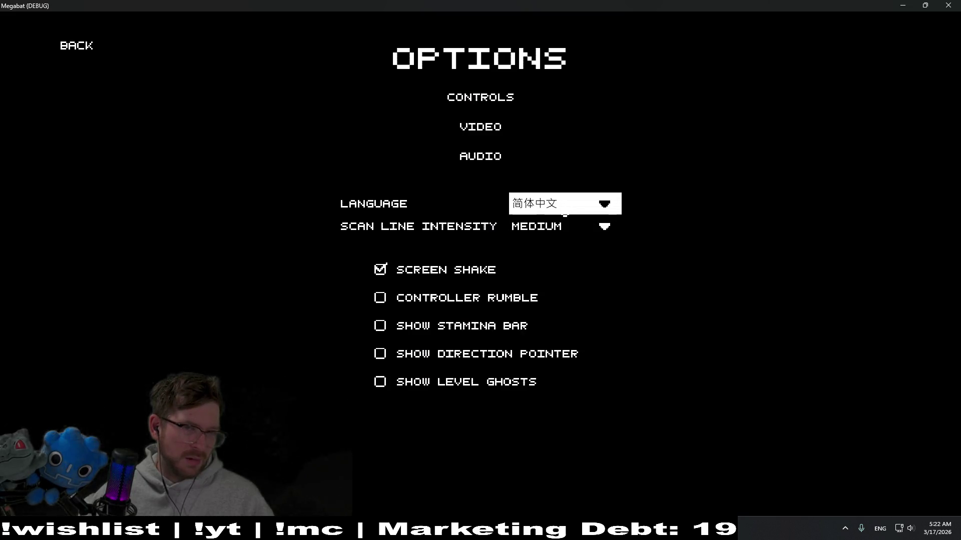
click(564, 208)
click(569, 334)
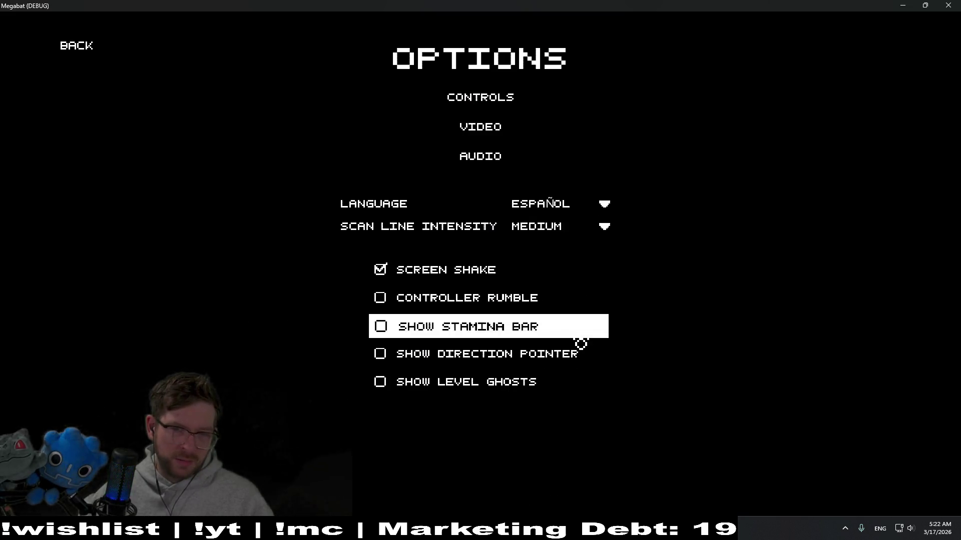
click(565, 207)
click(569, 277)
click(564, 207)
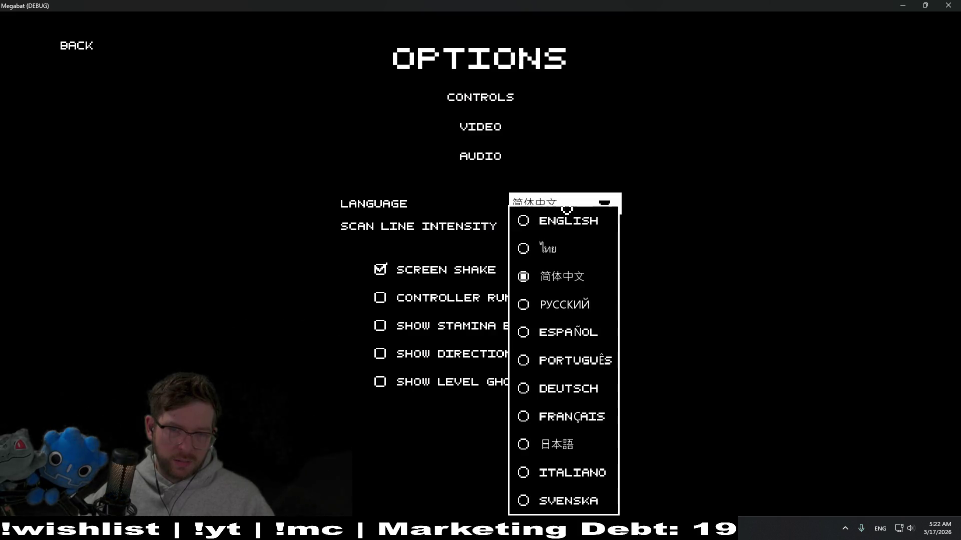
click(568, 388)
Switch the language through PORTUGUÊS, ENGLISH, SVENSKA and back to ENGLISH, then quit with F8
click(579, 210)
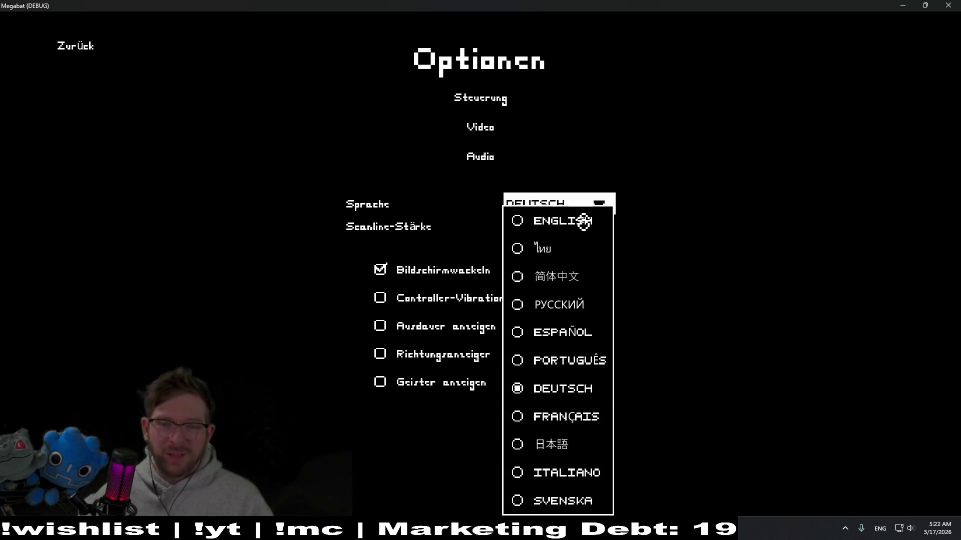
click(579, 362)
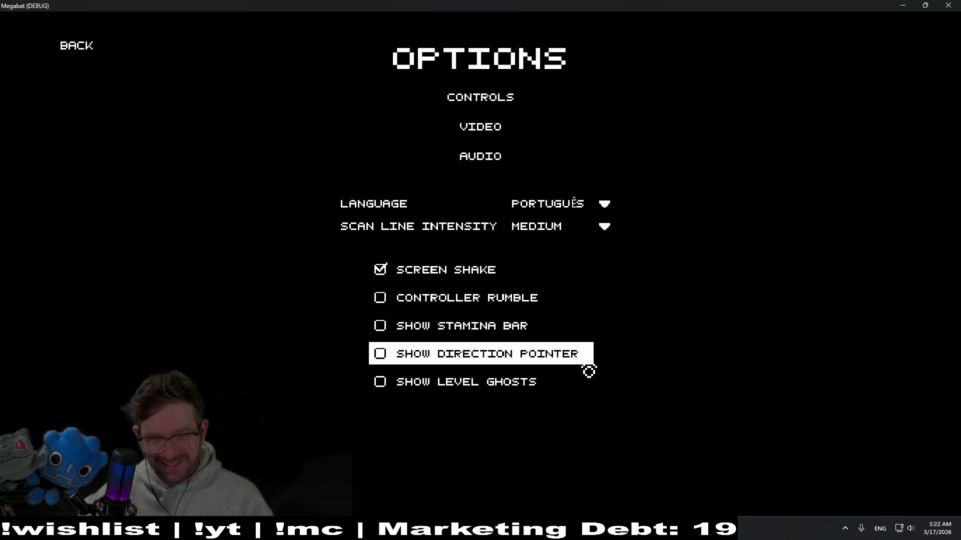
click(593, 215)
click(588, 221)
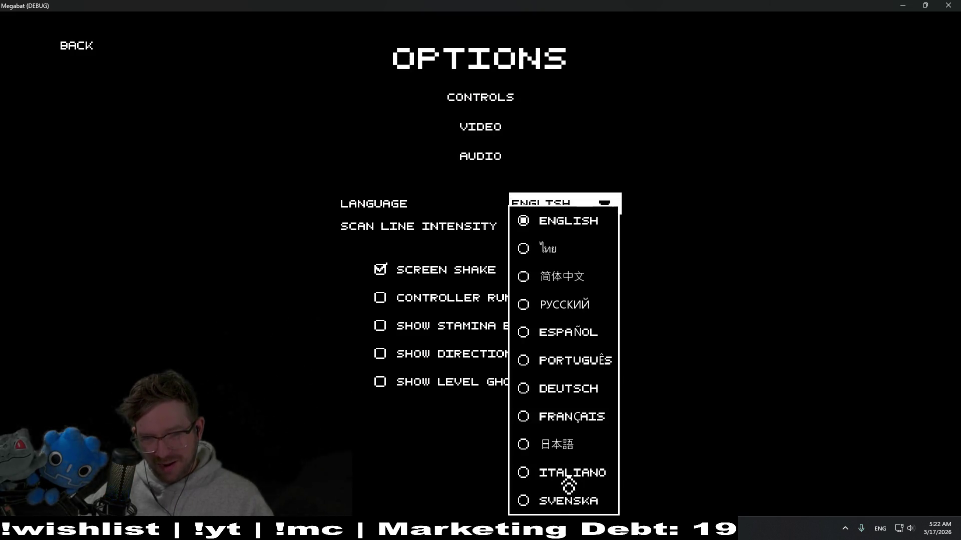
click(556, 501)
click(574, 211)
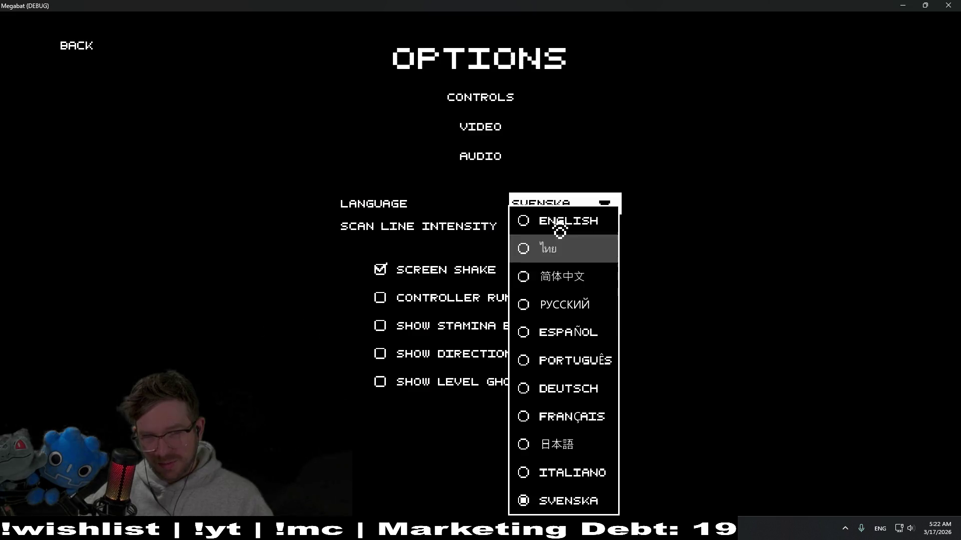
click(559, 225)
key(F8)
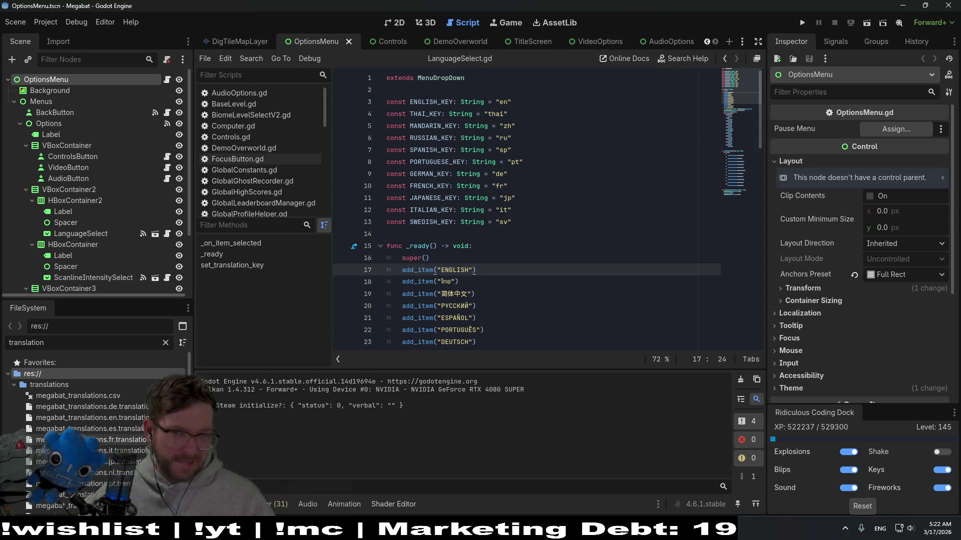
Switch to VS Code and dismiss the three notification toasts
key(alt+Tab)
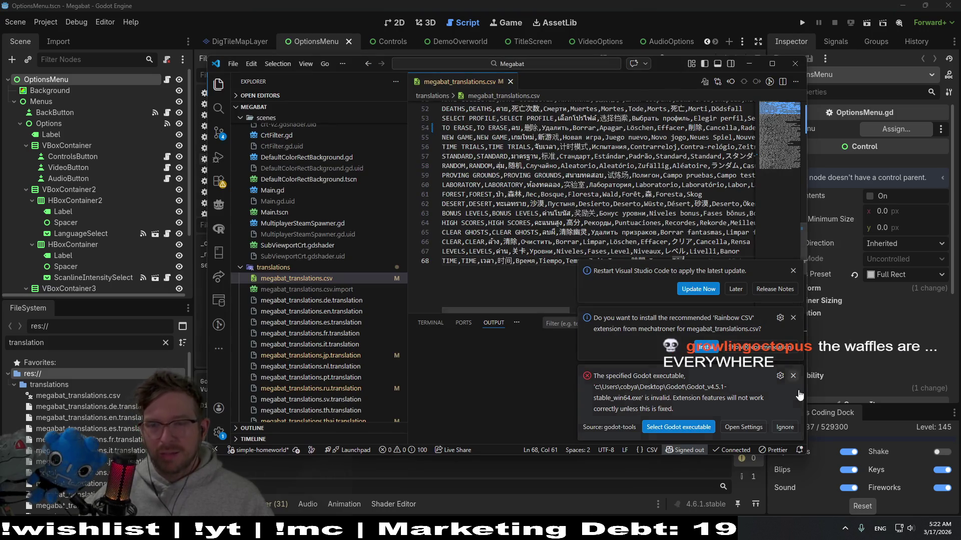
click(793, 375)
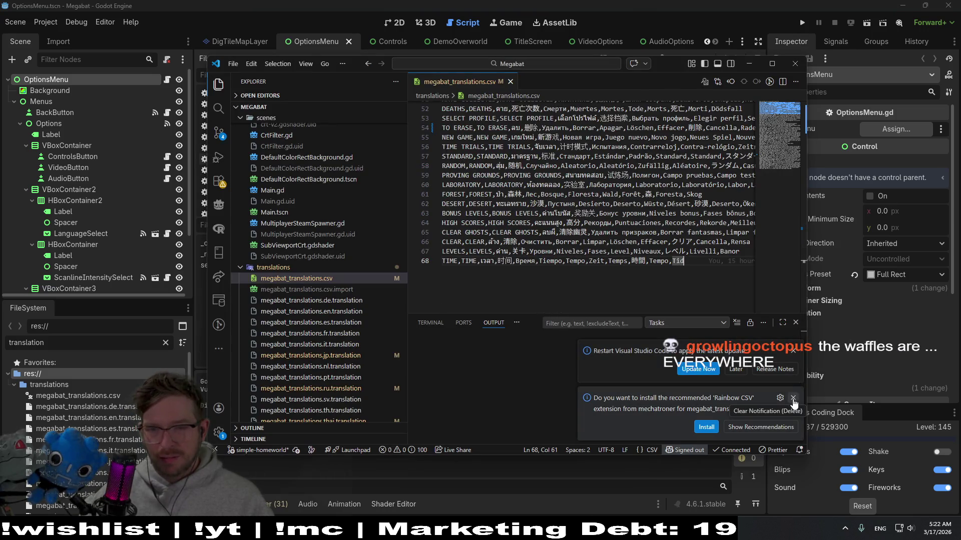
click(792, 404)
click(792, 406)
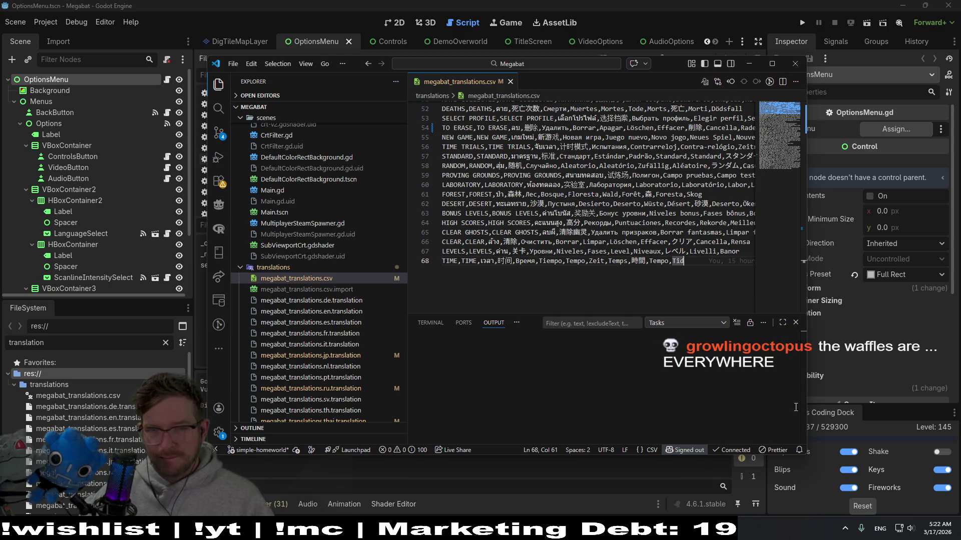
scroll(330, 346, down, 3)
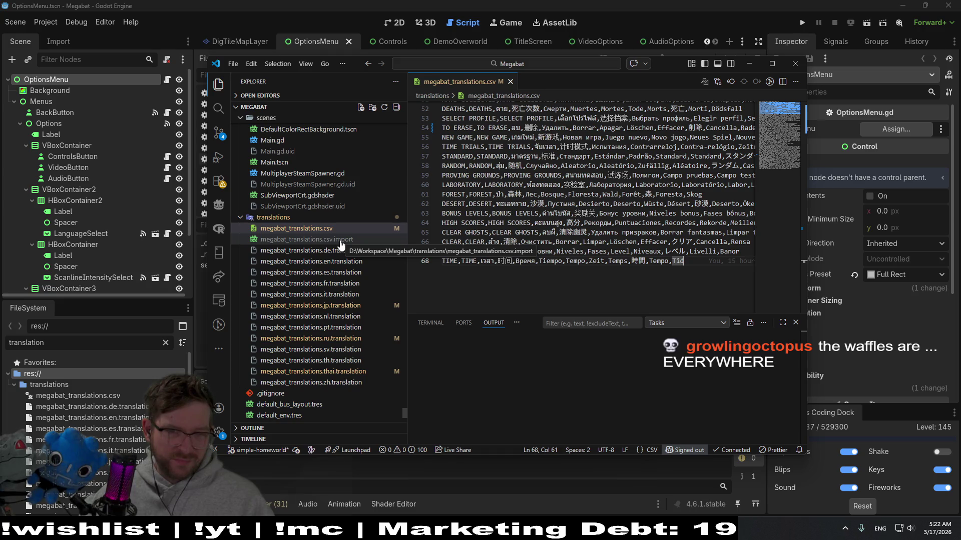
View megabat_translations.csv.import in VS Code and close the Godot editor
click(340, 240)
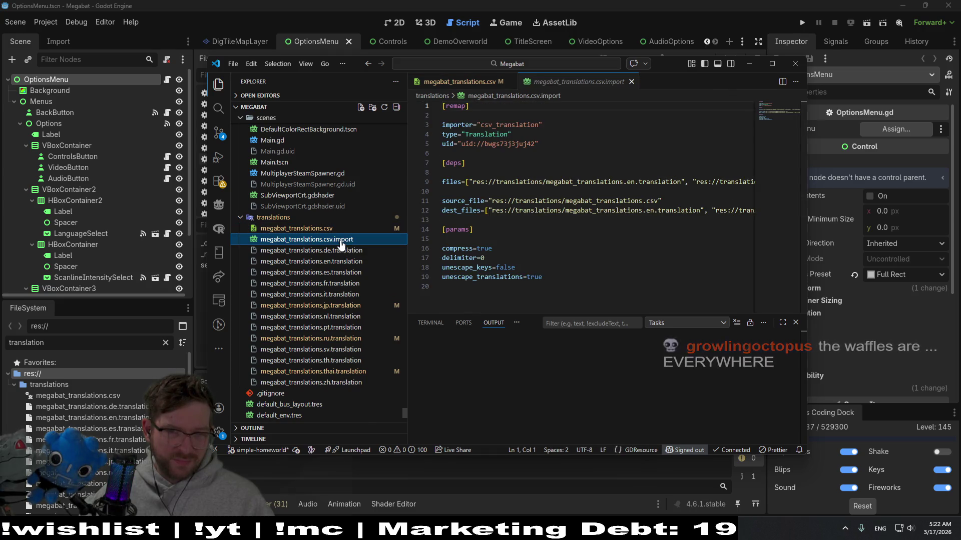
scroll(548, 233, down, 4)
scroll(547, 233, up, 4)
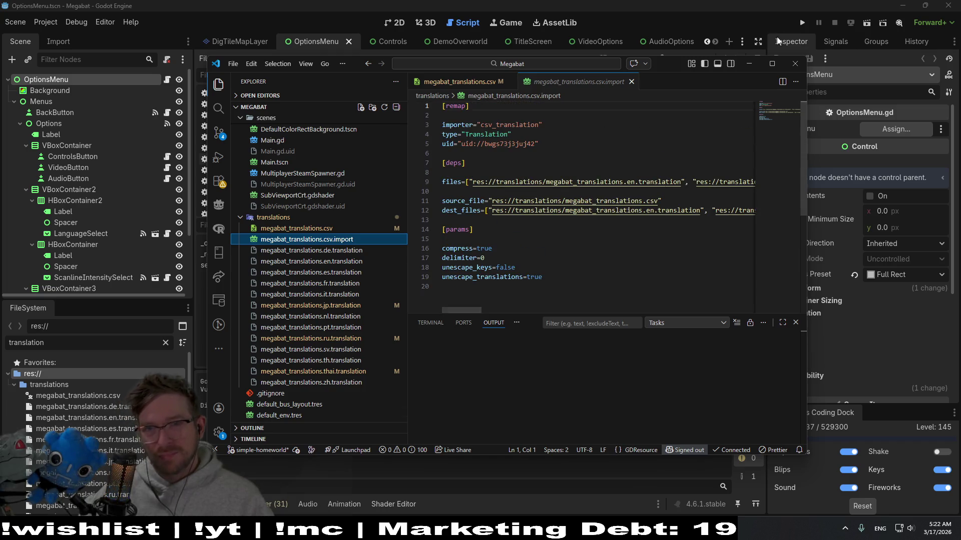
click(950, 5)
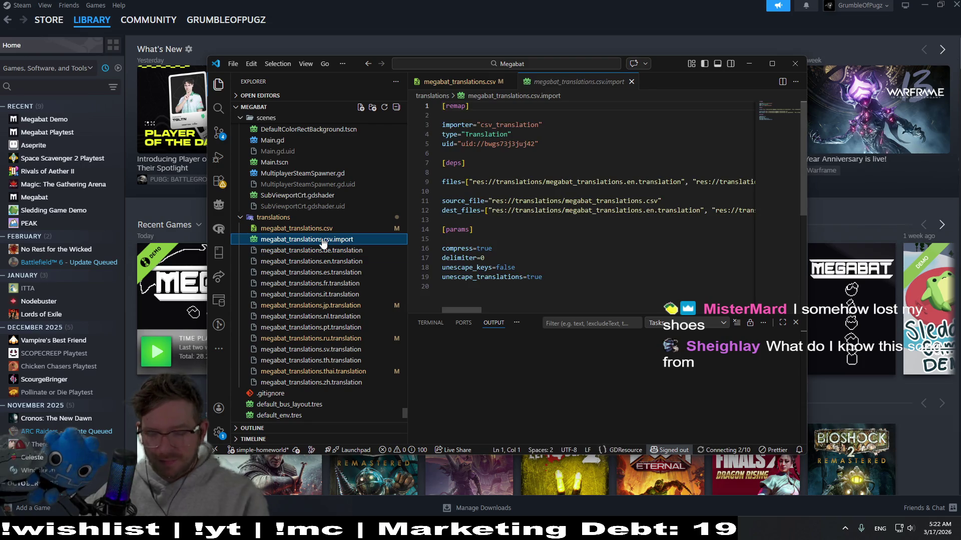
Delete megabat_translations.csv.import and confirm the deletion
key(Delete)
key(Return)
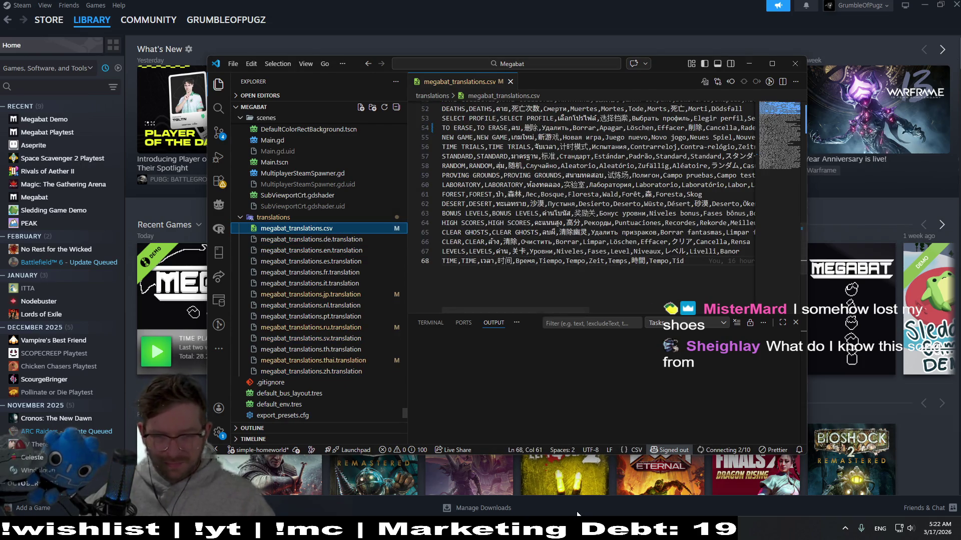
Reopen the Megabat project in Godot from the Project Manager and run the game
click(623, 529)
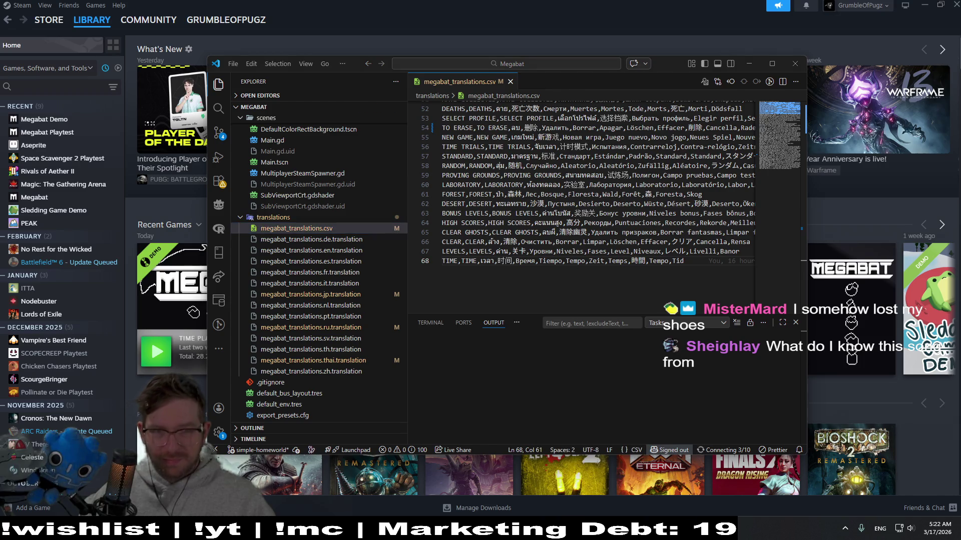
double_click(299, 120)
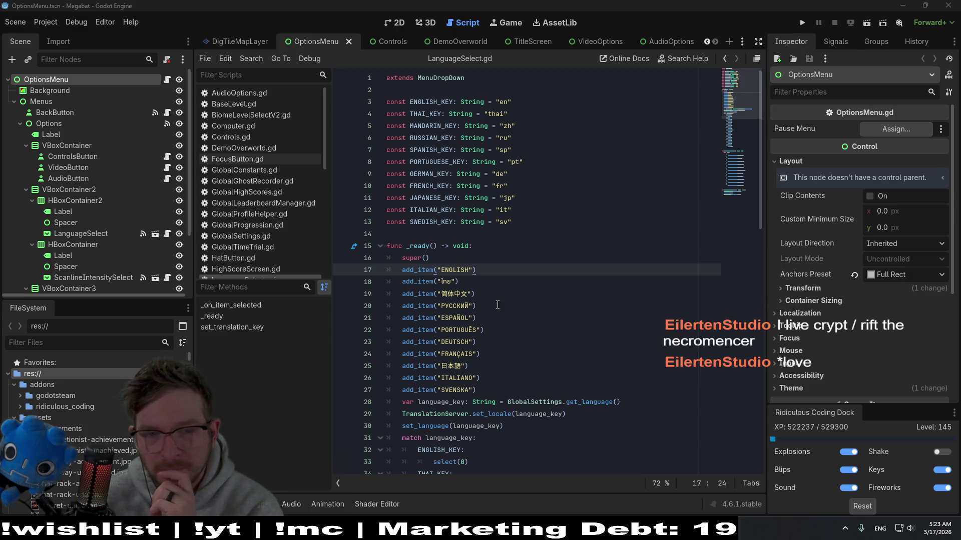
click(801, 22)
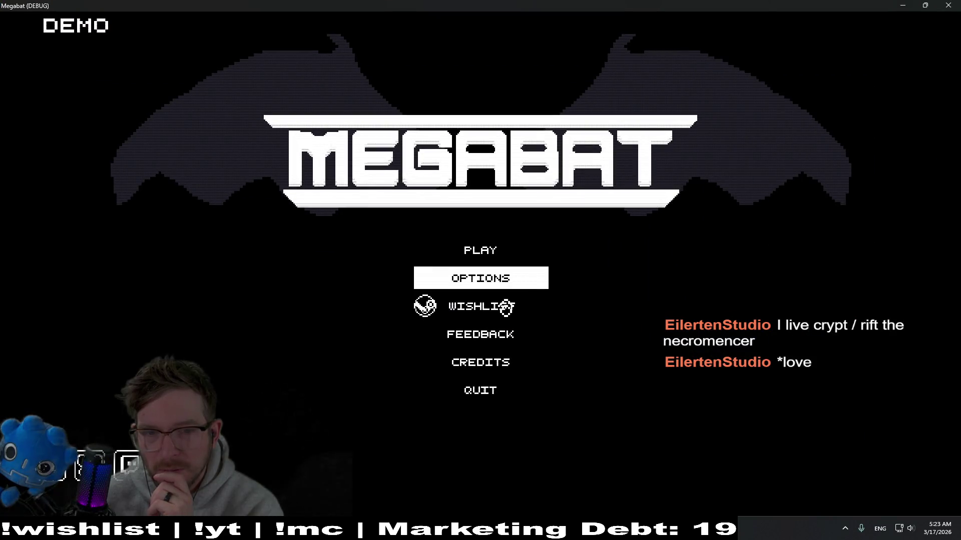
In the game's Options menu, switch the language to Thai, 简体中文, РУССКИЙ and 日本語 in turn
click(505, 285)
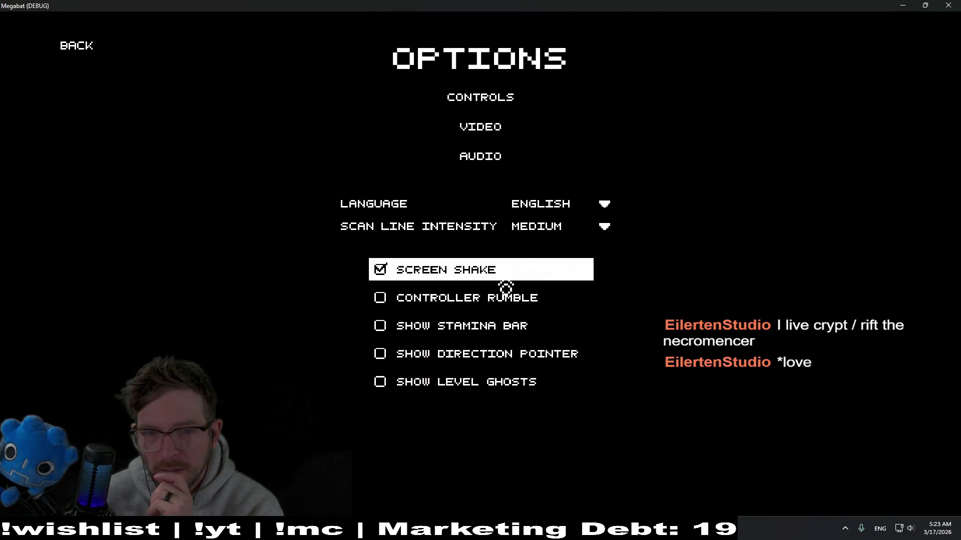
click(551, 217)
click(558, 249)
click(563, 204)
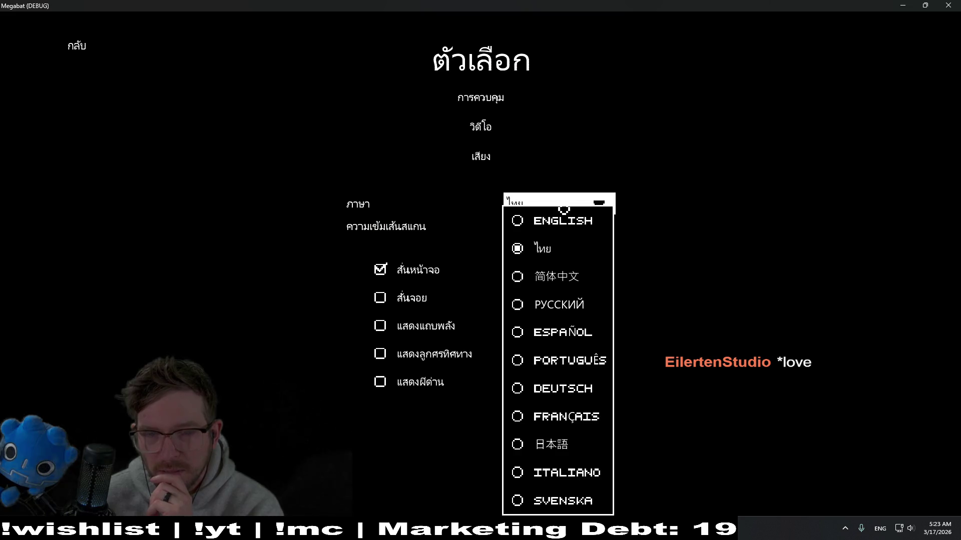
click(557, 281)
click(563, 204)
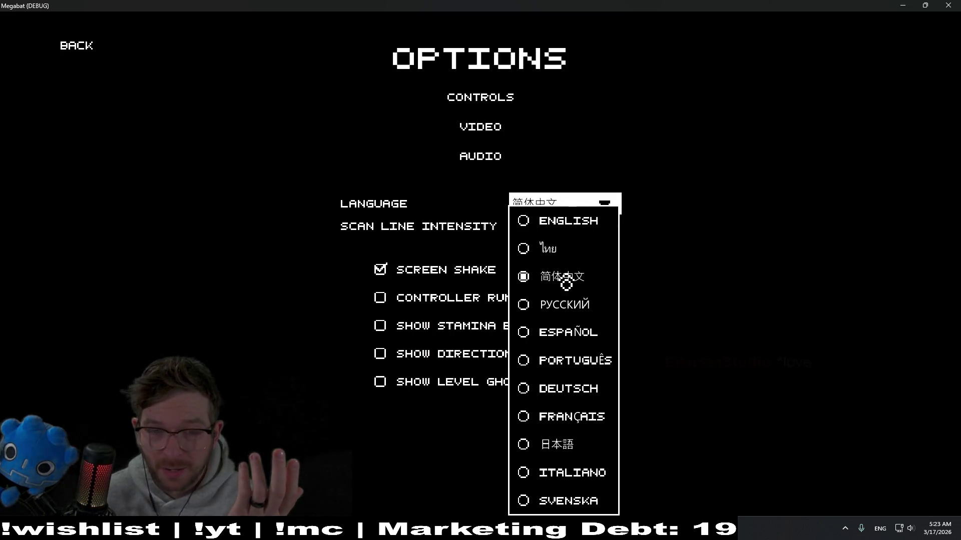
click(558, 304)
click(579, 207)
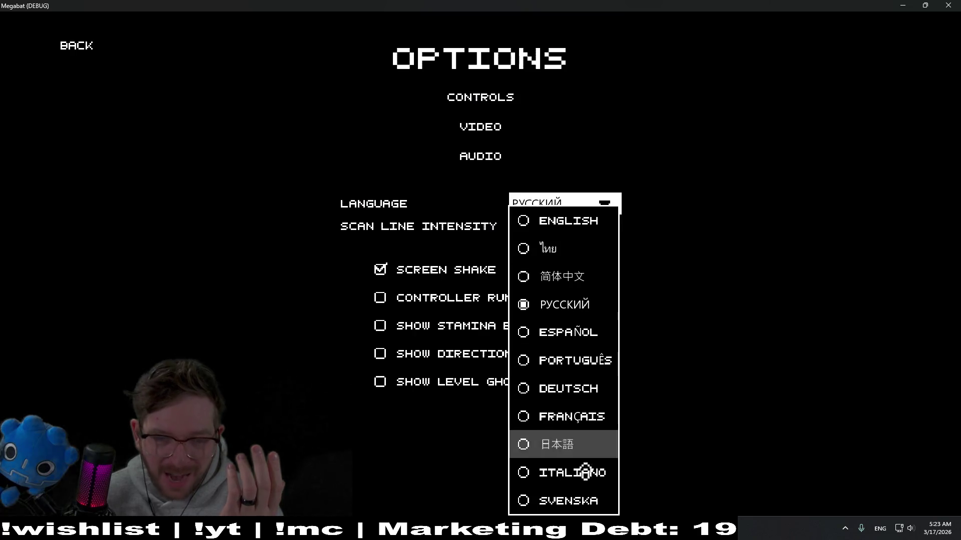
click(565, 445)
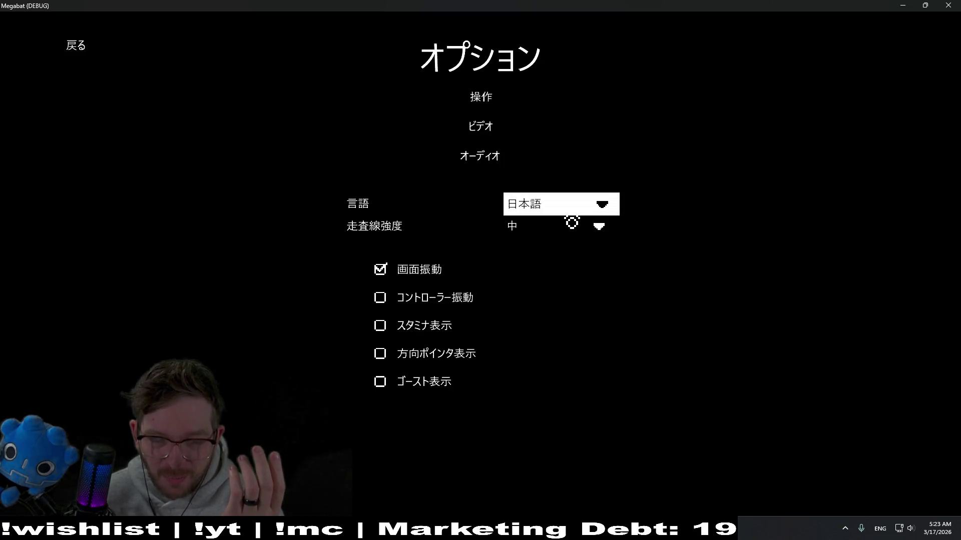
Set the language back to English, check the list once more, and close the game window
click(581, 213)
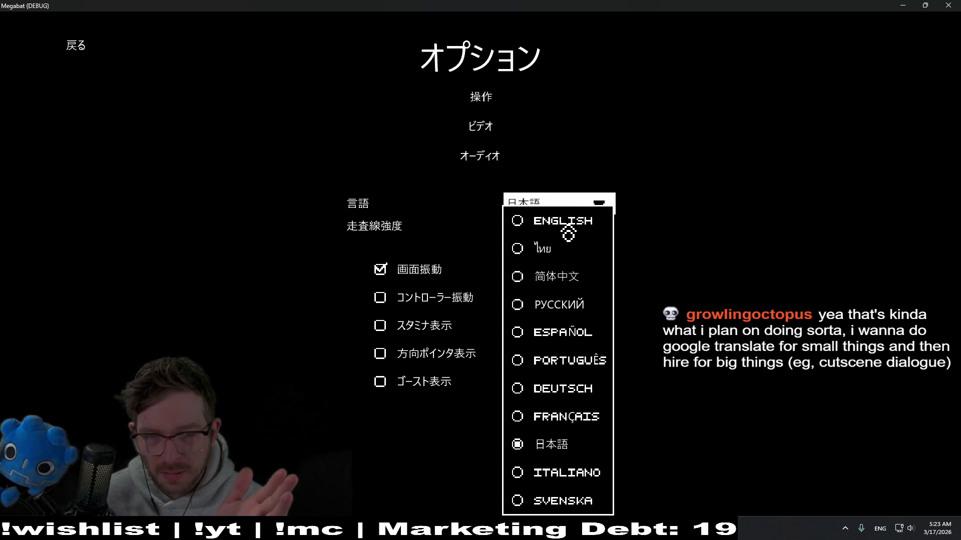
click(568, 229)
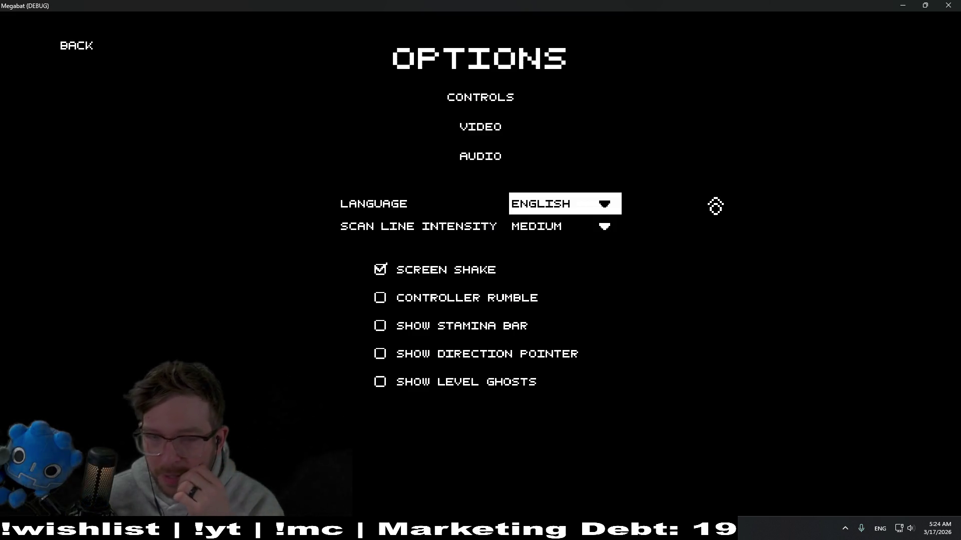
click(594, 212)
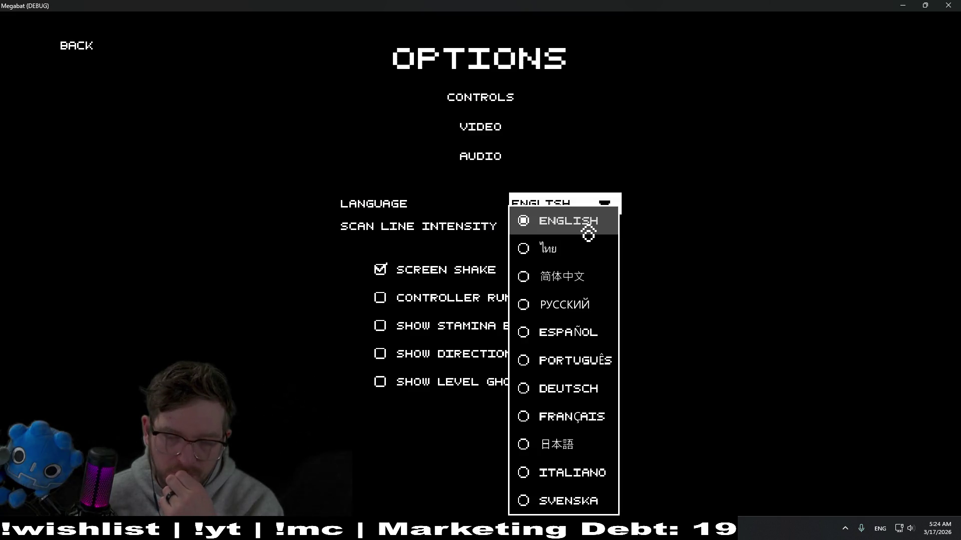
click(949, 4)
scroll(486, 290, down, 2)
scroll(485, 291, down, 3)
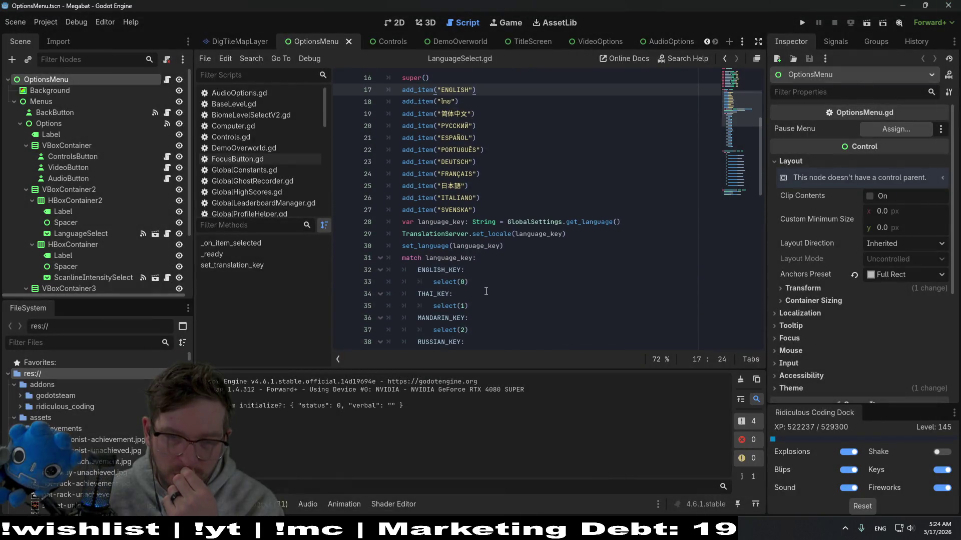
scroll(485, 291, down, 2)
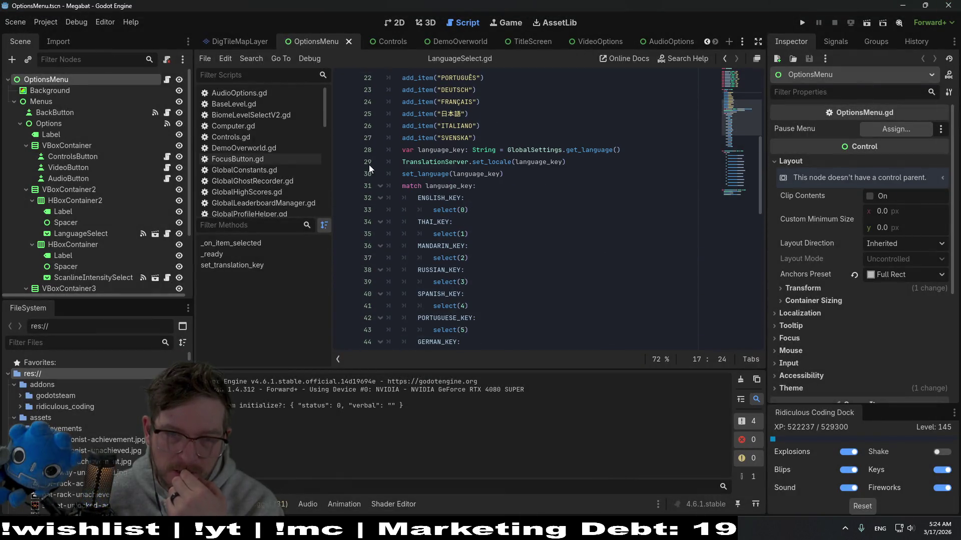
scroll(413, 187, down, 1)
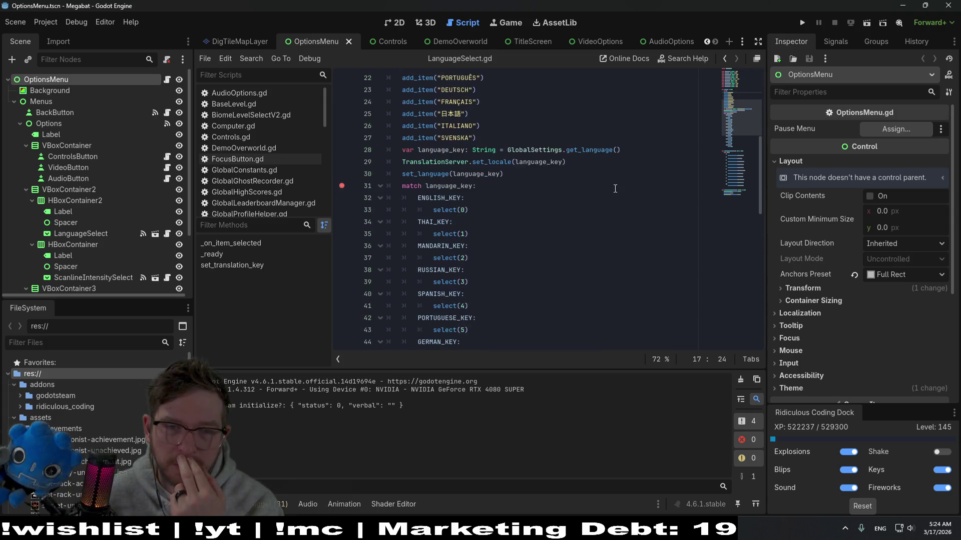
scroll(487, 188, down, 2)
scroll(614, 189, down, 1)
scroll(614, 188, down, 3)
scroll(614, 189, down, 4)
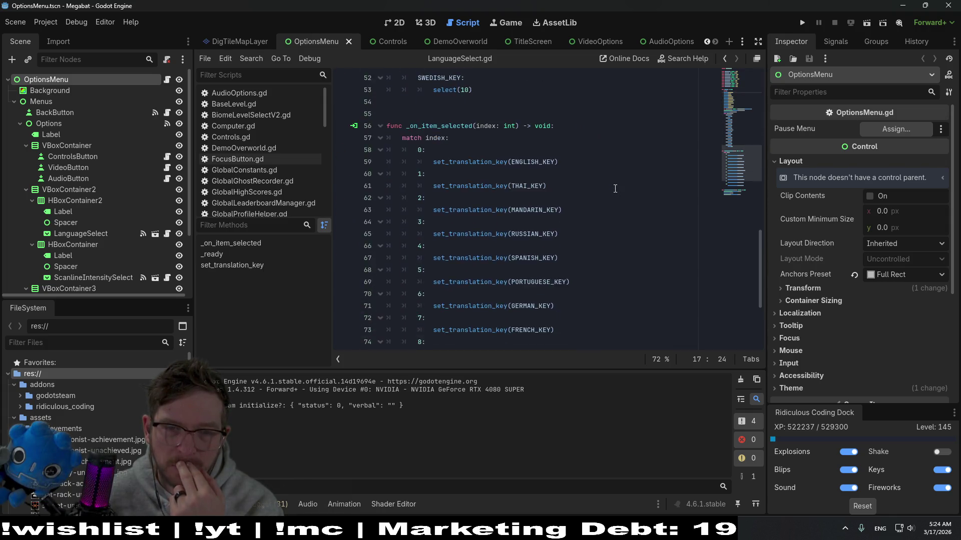
scroll(614, 188, down, 4)
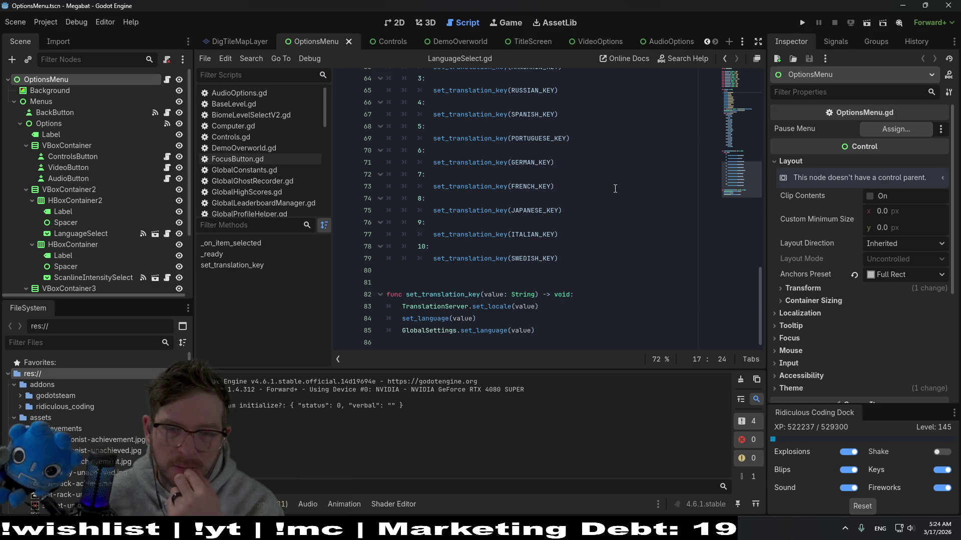
scroll(614, 189, up, 1)
scroll(614, 188, down, 1)
scroll(614, 188, up, 1)
scroll(614, 188, up, 1)
scroll(614, 188, down, 1)
scroll(614, 188, down, 1)
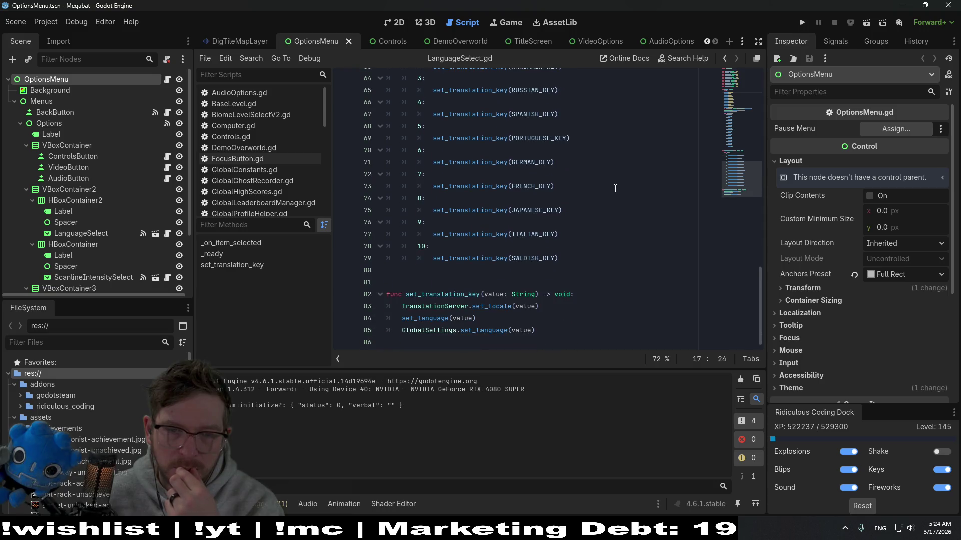
Review set_translation_key and the add_item calls in LanguageSelect.gd, then launch the game
double_click(453, 295)
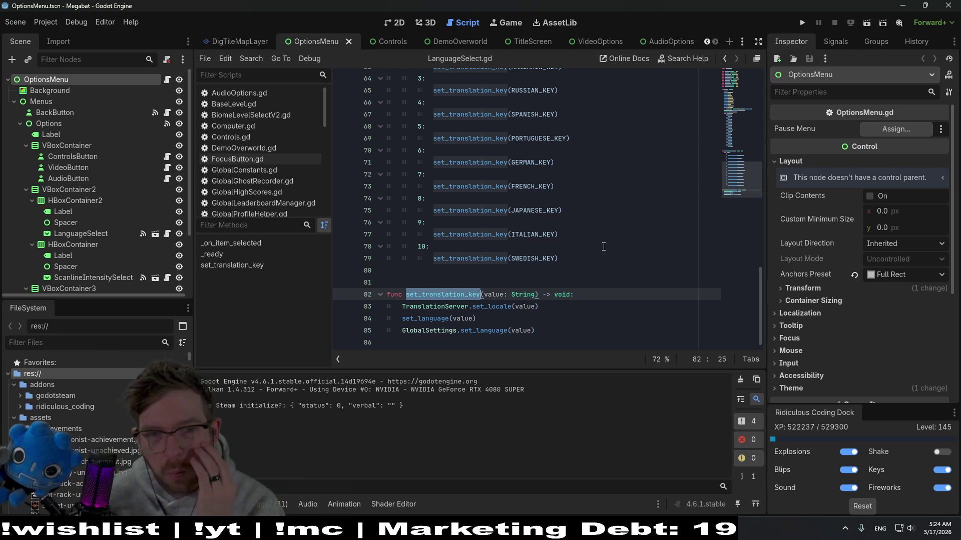
scroll(580, 249, up, 2)
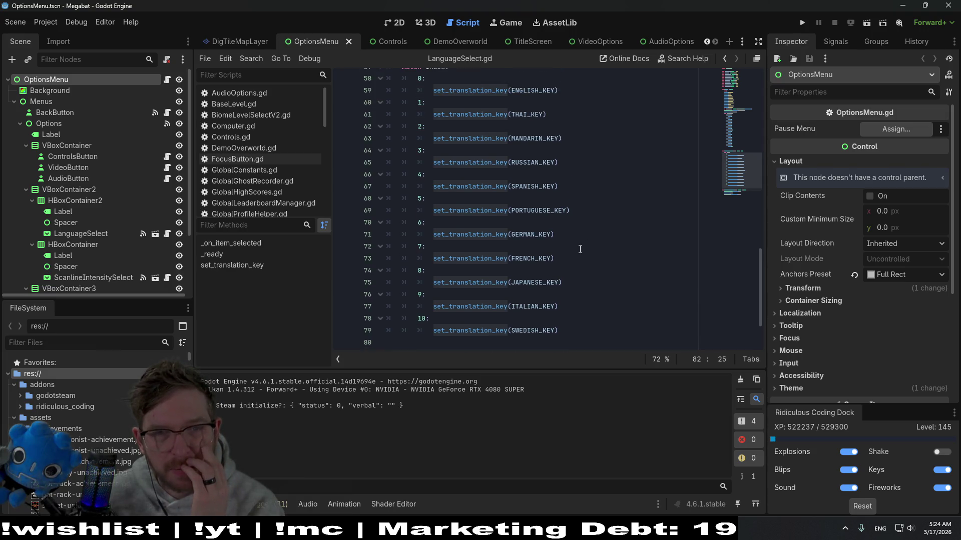
scroll(579, 249, up, 2)
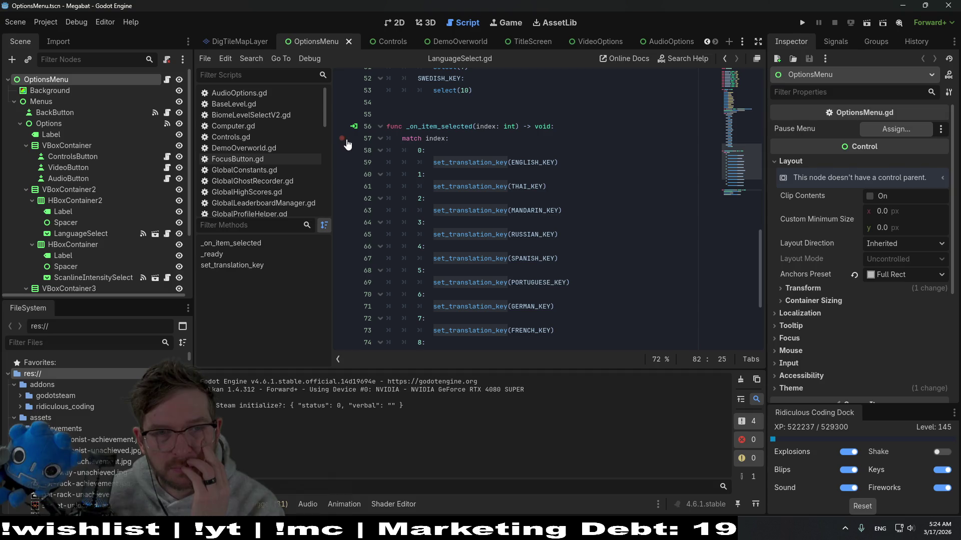
scroll(588, 181, up, 3)
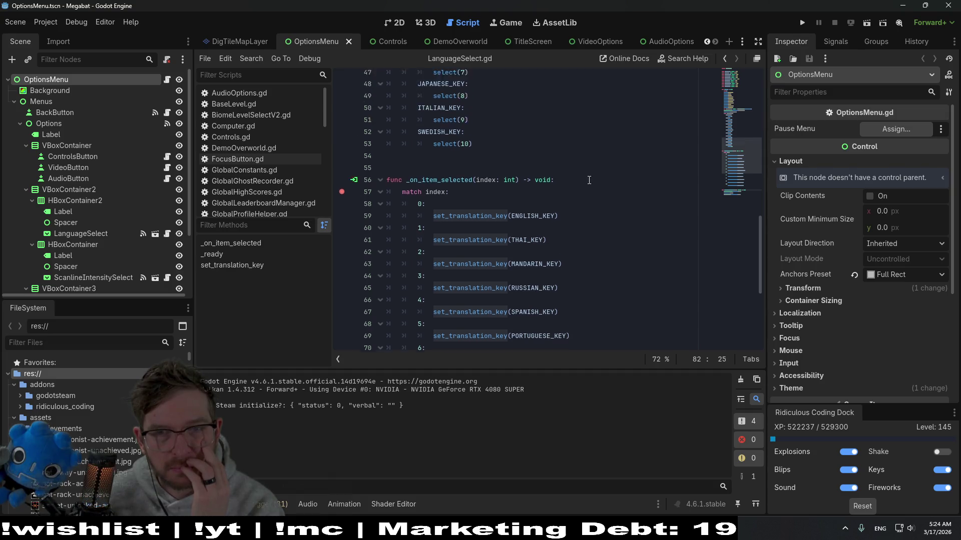
scroll(588, 180, up, 5)
scroll(588, 180, up, 4)
scroll(588, 180, up, 1)
scroll(589, 180, up, 2)
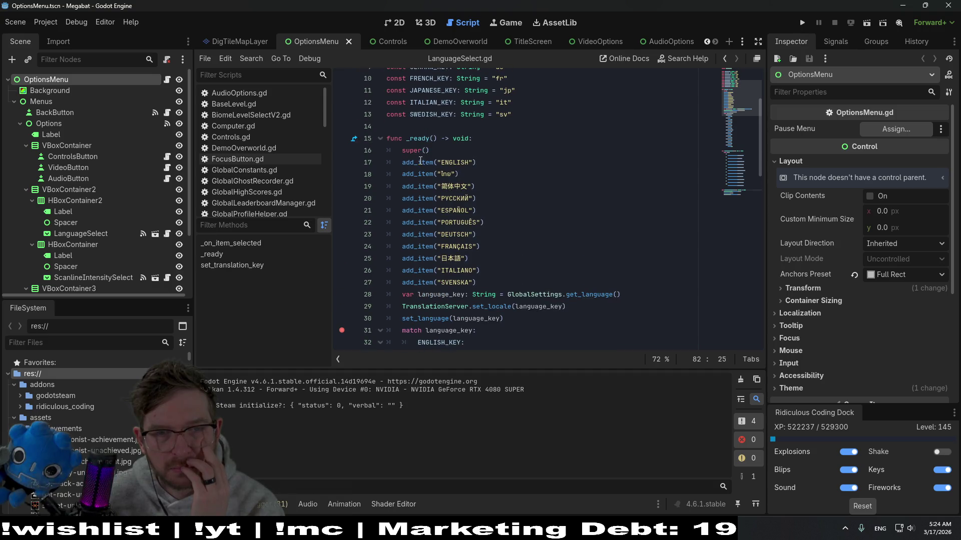
double_click(419, 162)
double_click(417, 186)
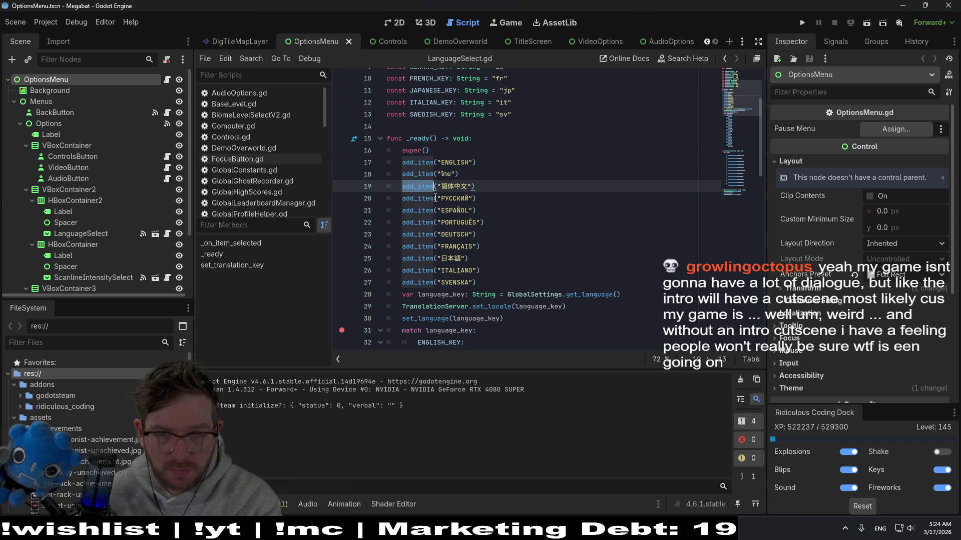
scroll(542, 201, up, 2)
scroll(542, 200, up, 2)
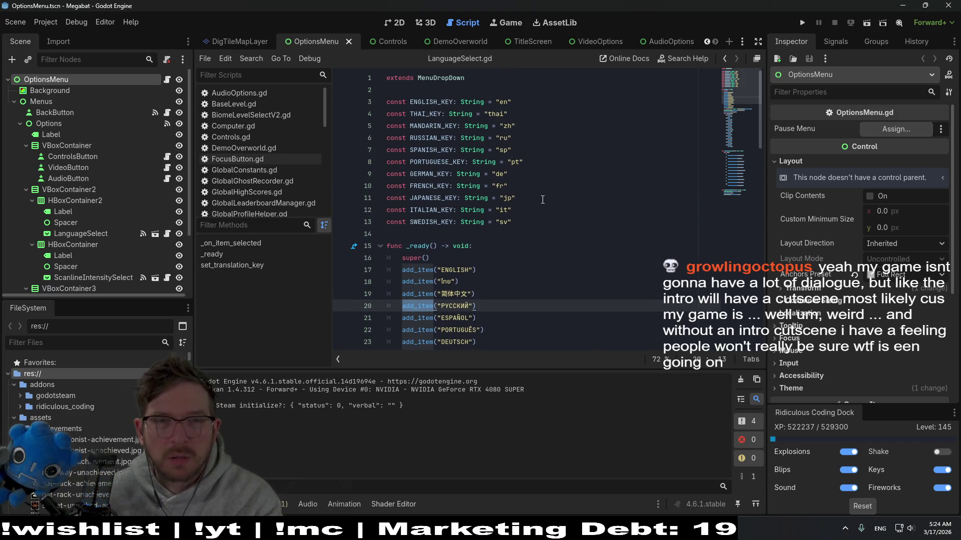
scroll(542, 200, down, 2)
scroll(542, 200, down, 1)
click(543, 200)
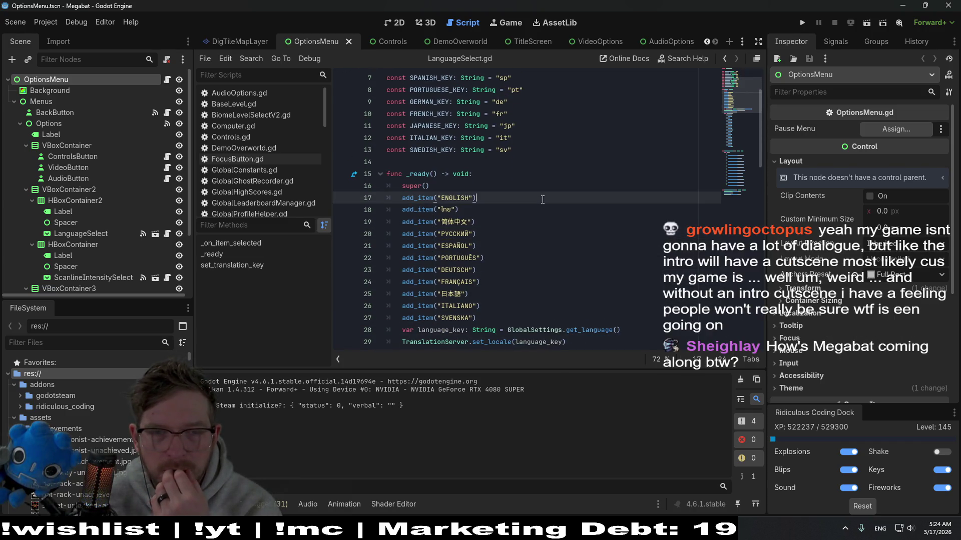
scroll(542, 200, up, 3)
scroll(542, 200, down, 4)
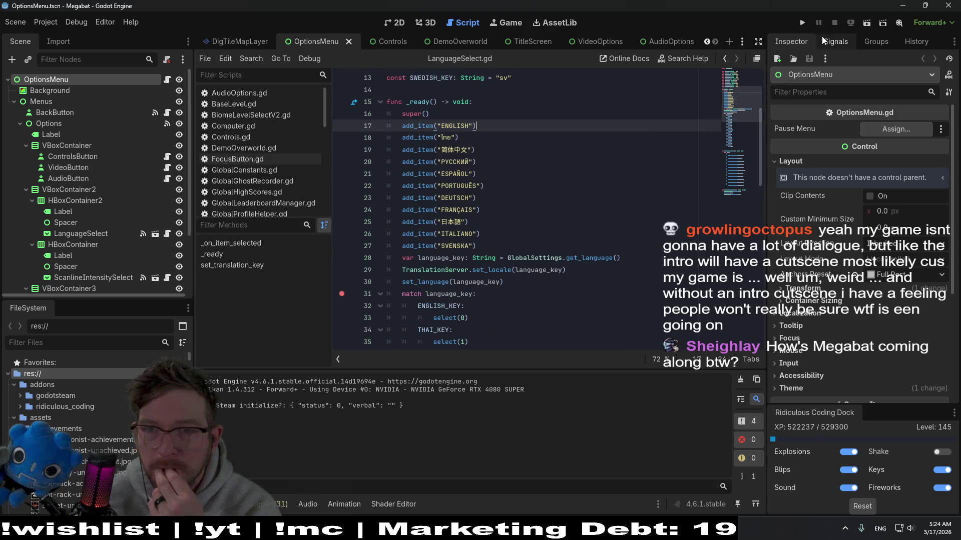
click(802, 23)
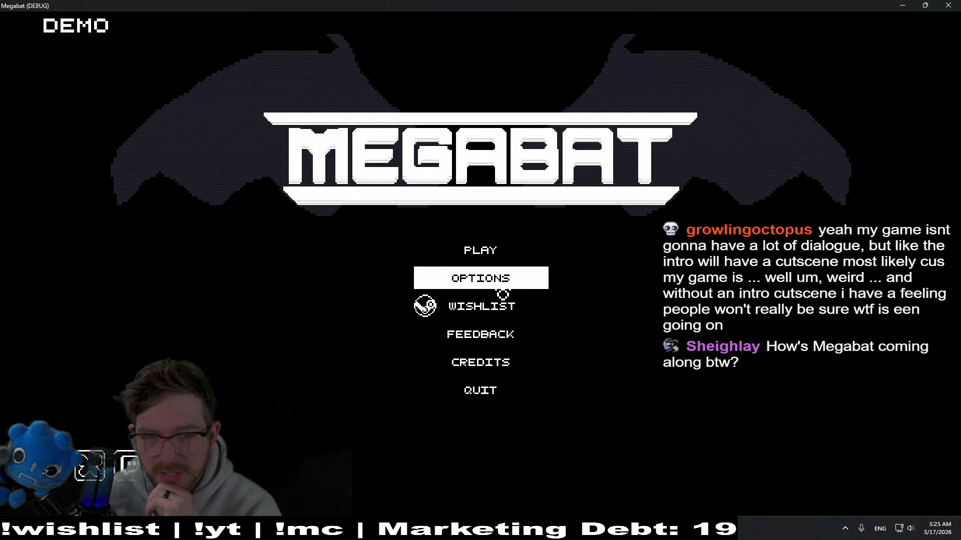
Open Options to hit the breakpoint, step past the language setup, resume and show the language list
click(499, 283)
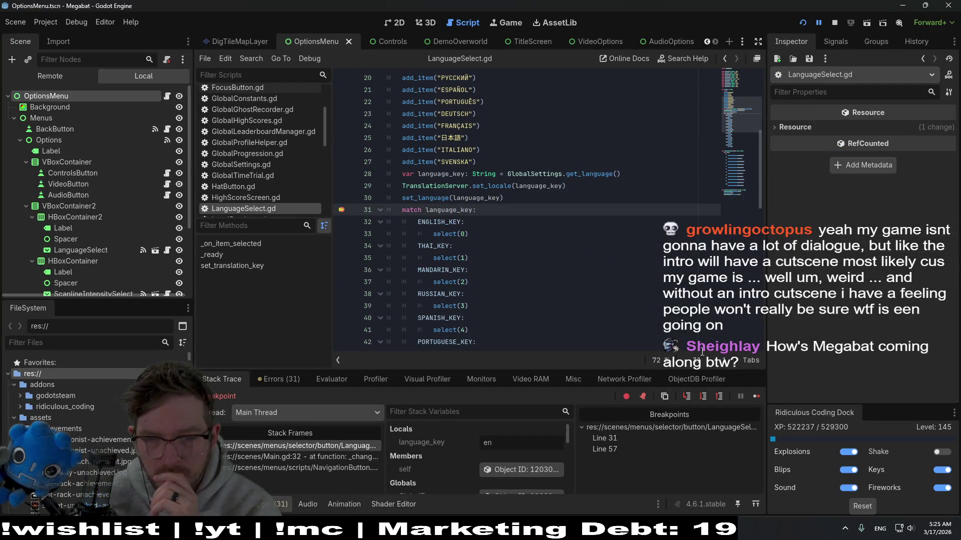
click(699, 397)
click(699, 395)
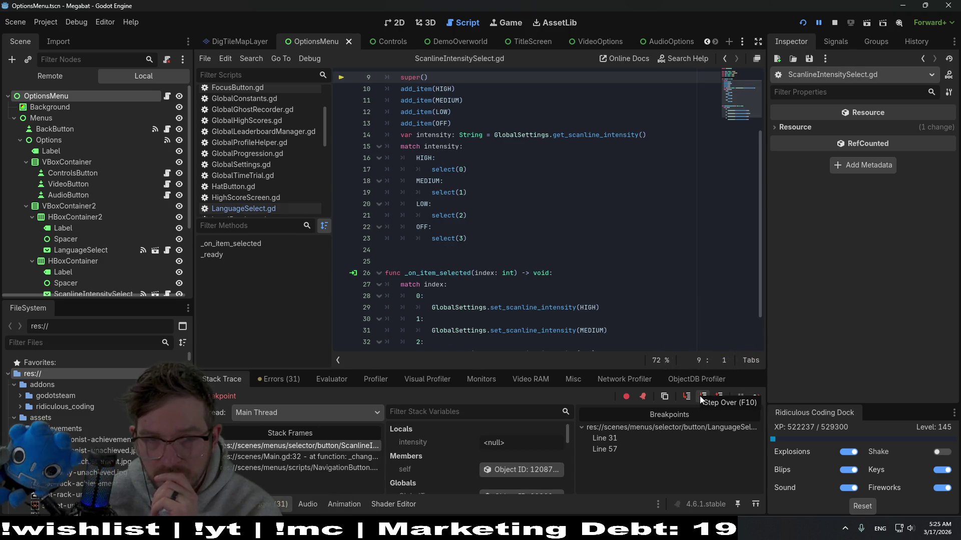
scroll(487, 228, up, 2)
scroll(487, 228, up, 3)
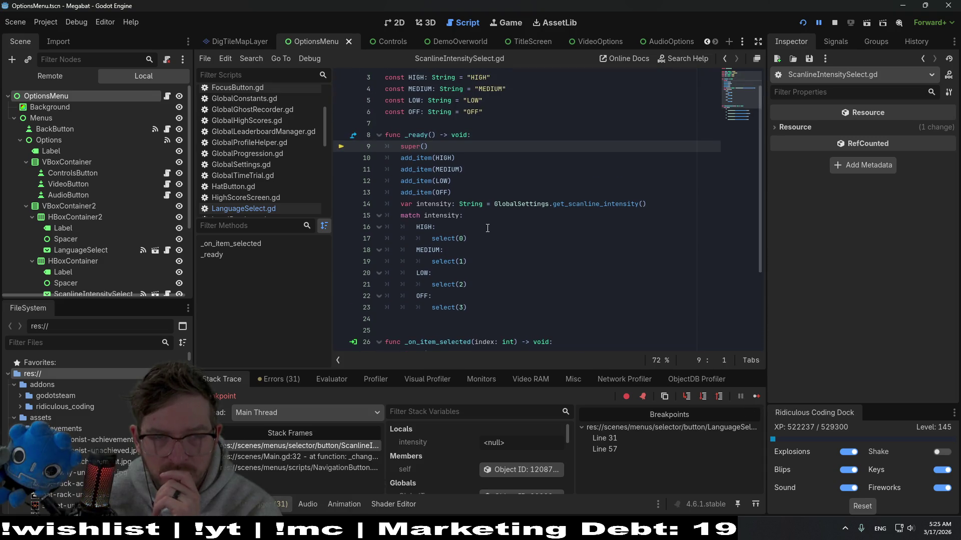
click(757, 396)
click(543, 204)
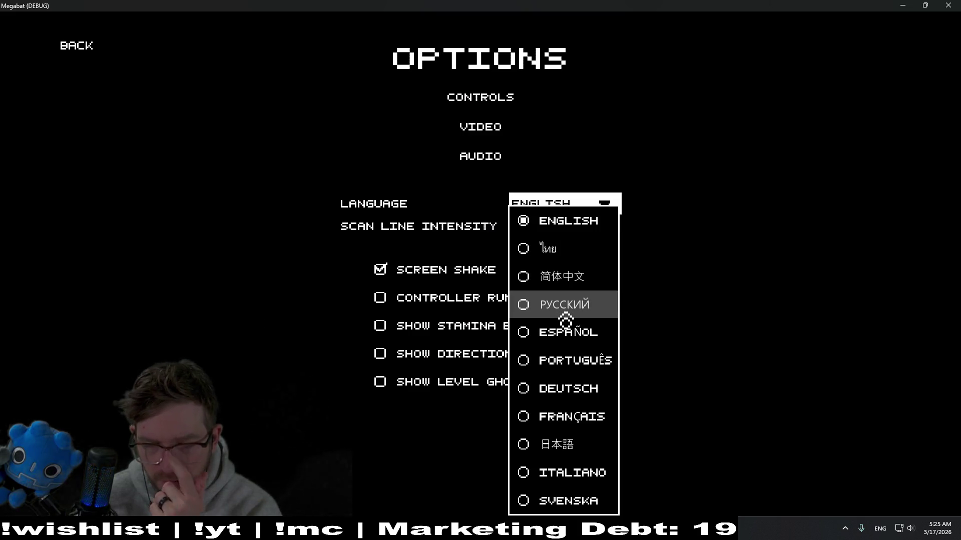
Choose Español and step through _on_item_selected to the line setting SPANISH_KEY for index 4
click(577, 335)
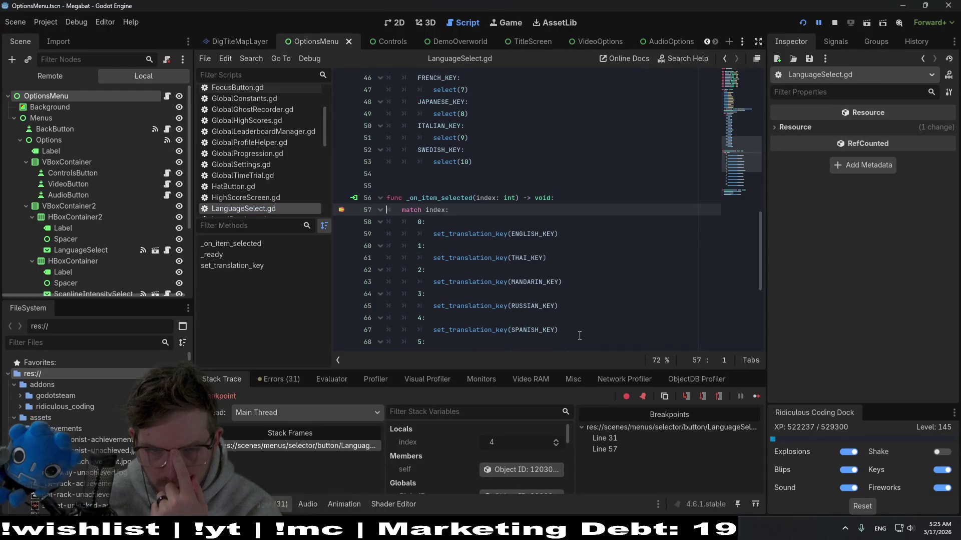
scroll(600, 284, down, 1)
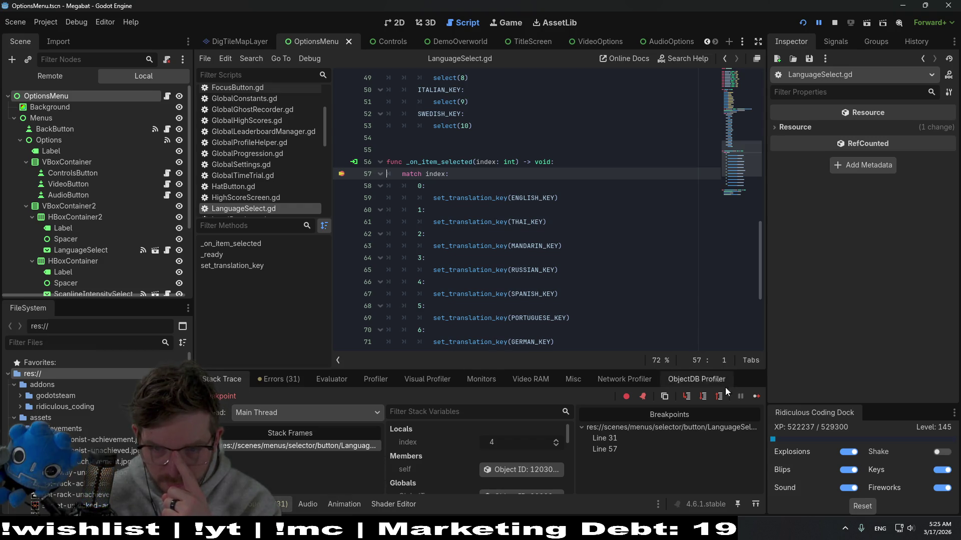
click(705, 398)
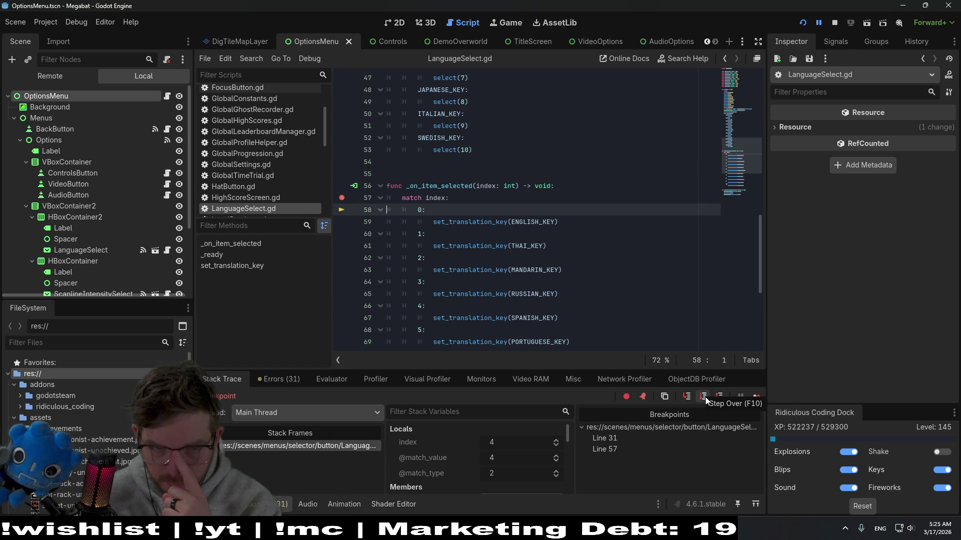
click(705, 397)
click(705, 397)
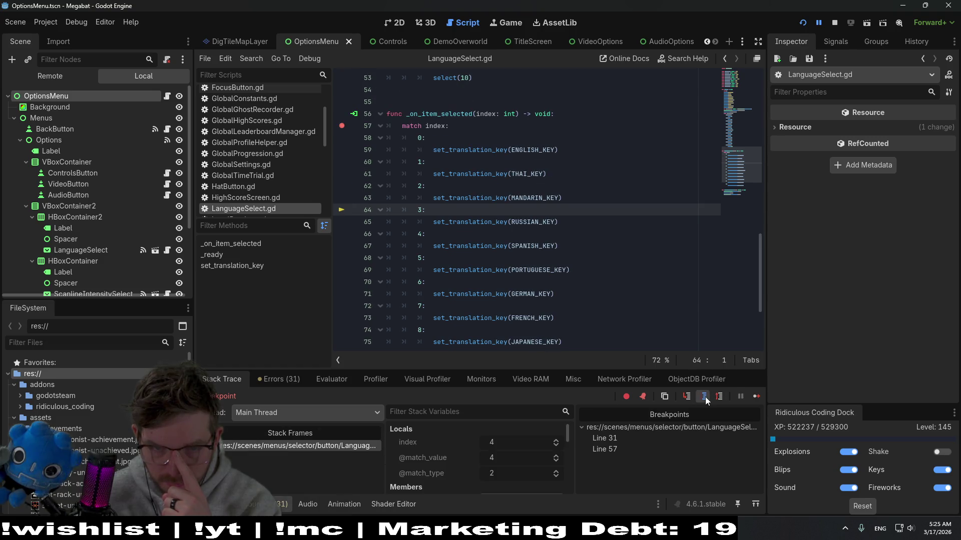
click(704, 398)
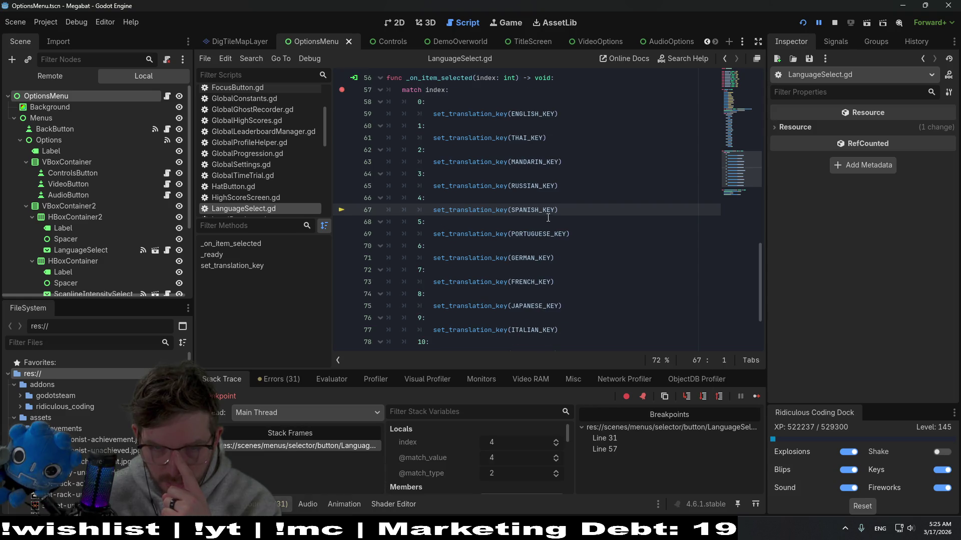
mouse_move(534, 246)
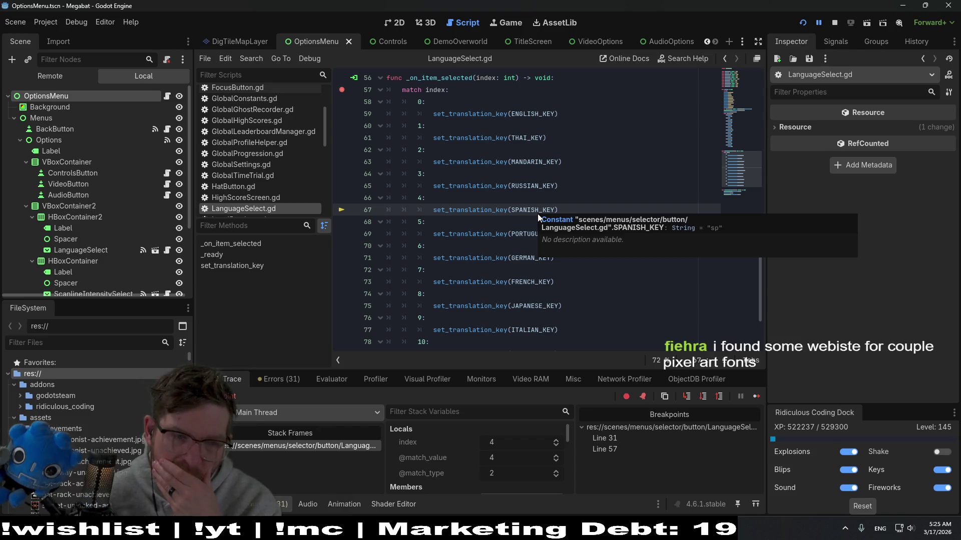
scroll(112, 442, down, 5)
scroll(112, 443, down, 5)
scroll(113, 443, down, 5)
scroll(113, 444, down, 3)
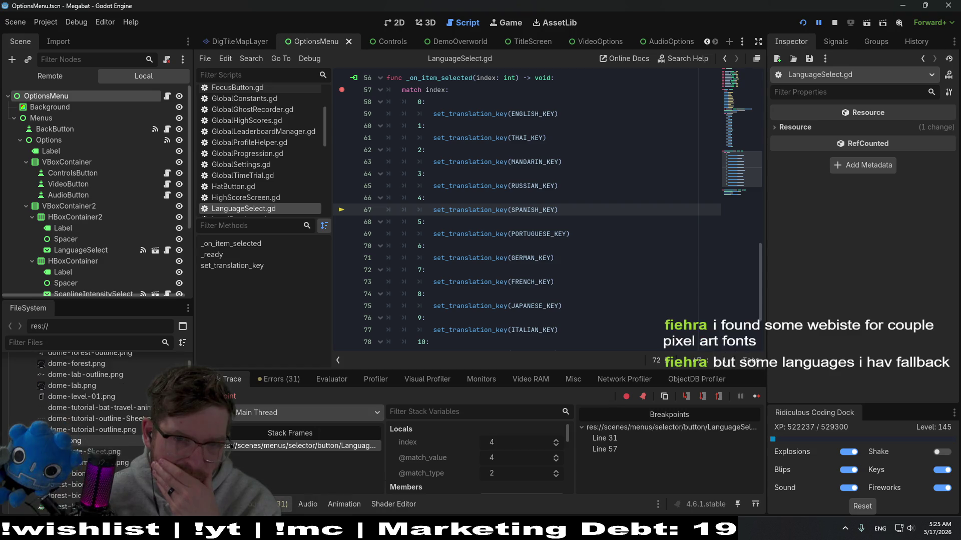
scroll(113, 443, down, 3)
scroll(112, 444, down, 3)
Filter the FileSystem by 'trans', change SPANISH_KEY from "sp" to "es" and save LanguageSelect.gd
click(75, 342)
text(trans)
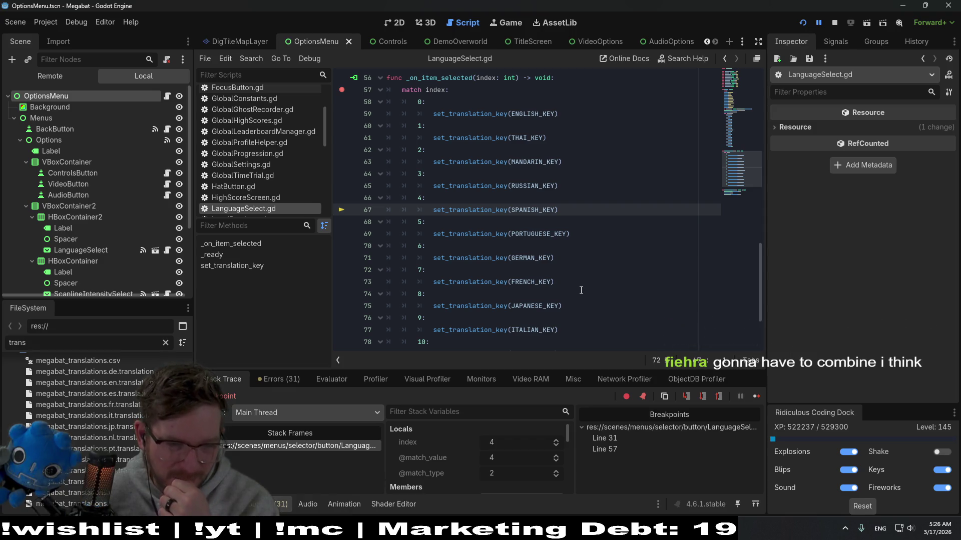
scroll(581, 290, up, 3)
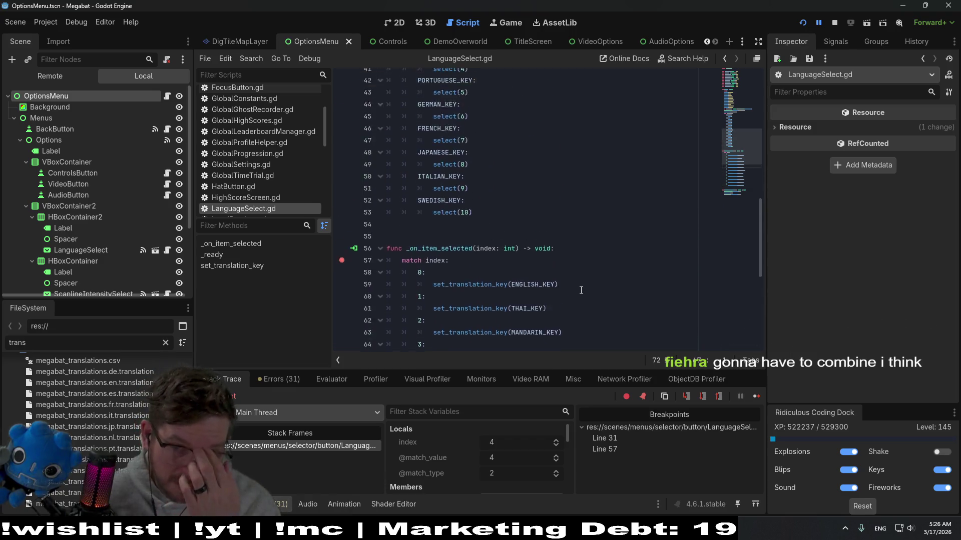
scroll(580, 290, up, 3)
scroll(581, 289, up, 3)
scroll(581, 290, up, 2)
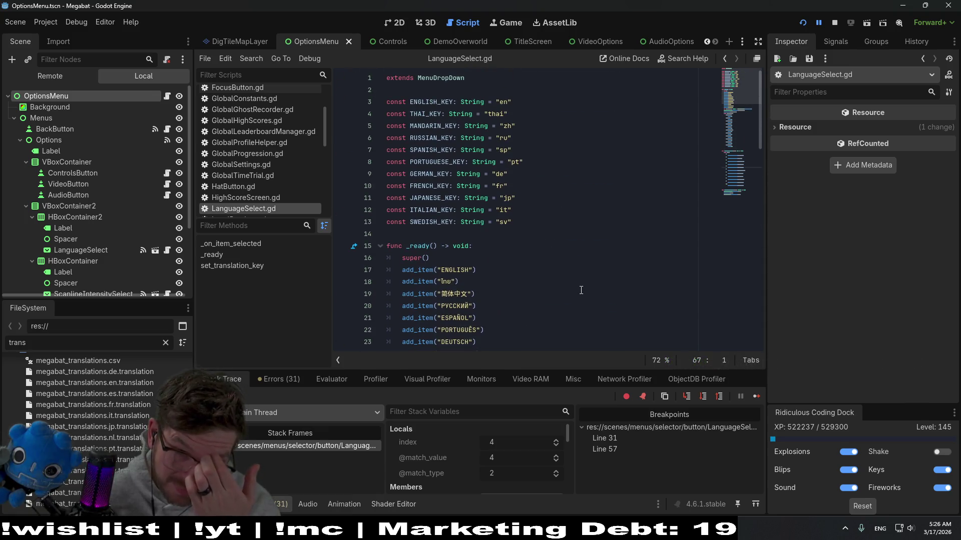
click(507, 150)
key(BackSpace)
key(BackSpace)
text(es)
click(573, 158)
key(ctrl+s)
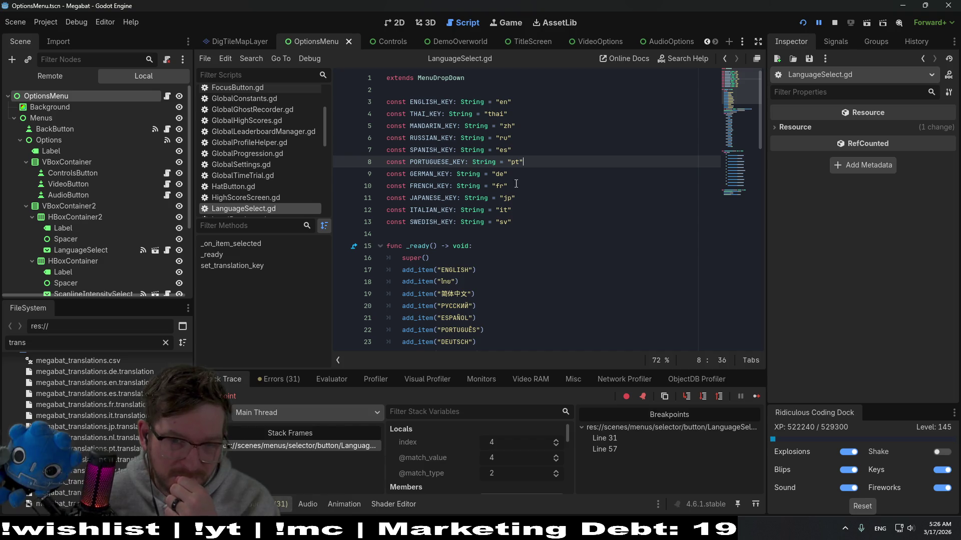
double_click(499, 187)
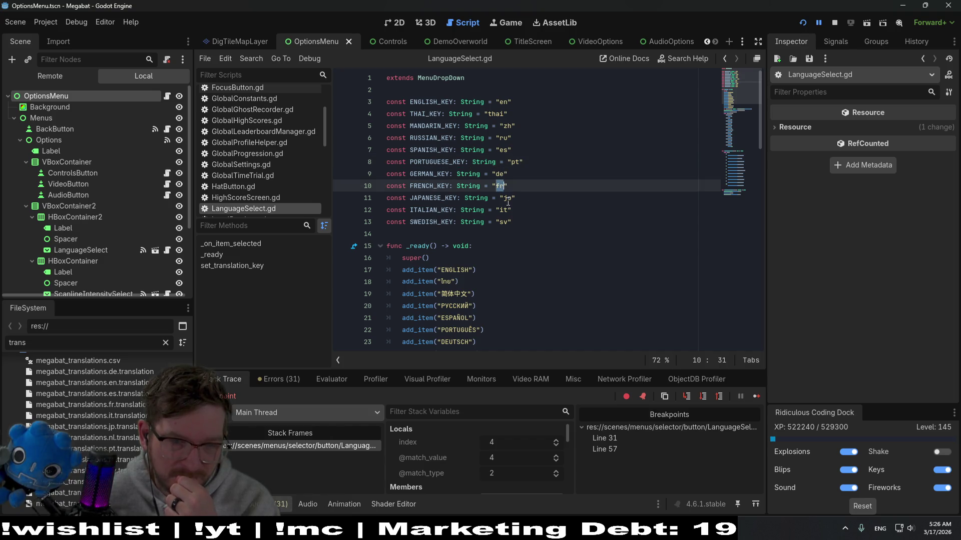
double_click(503, 211)
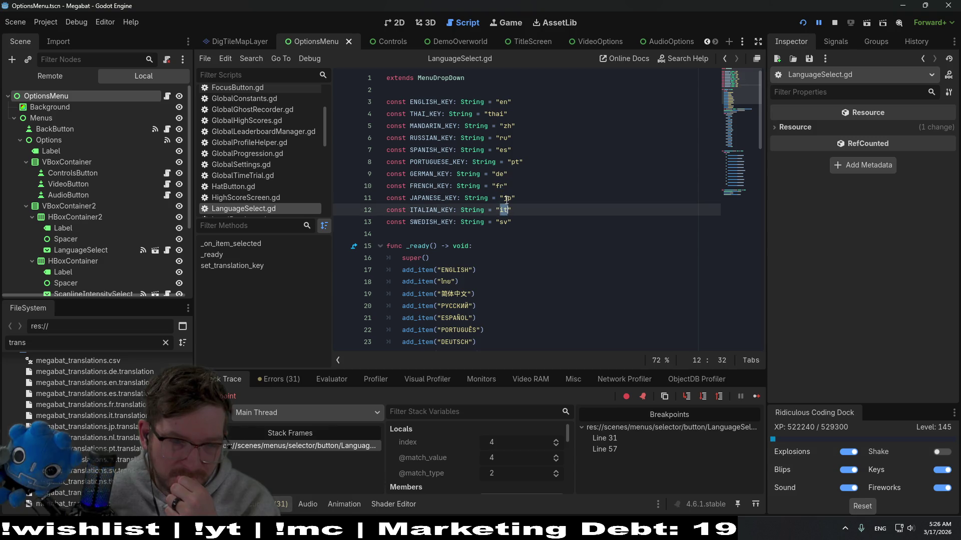
double_click(506, 198)
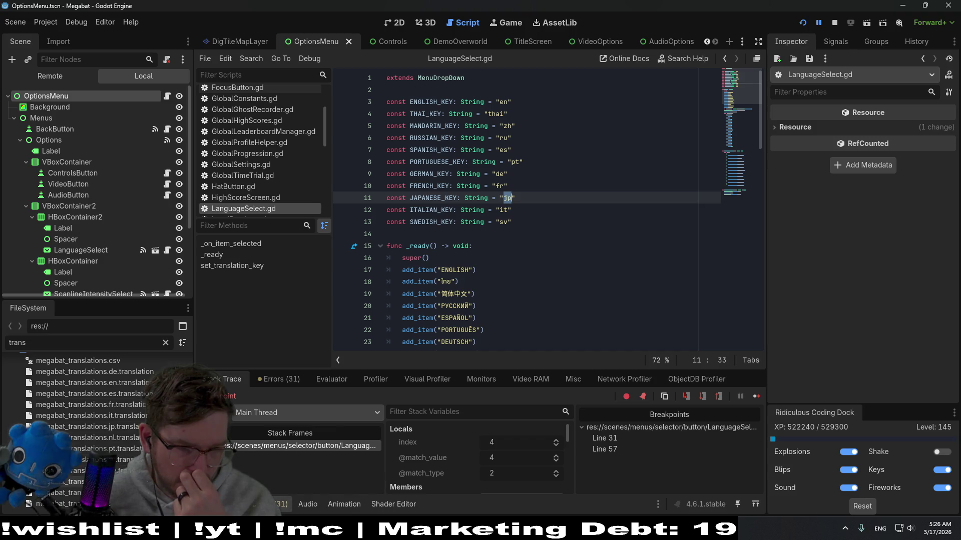
click(517, 227)
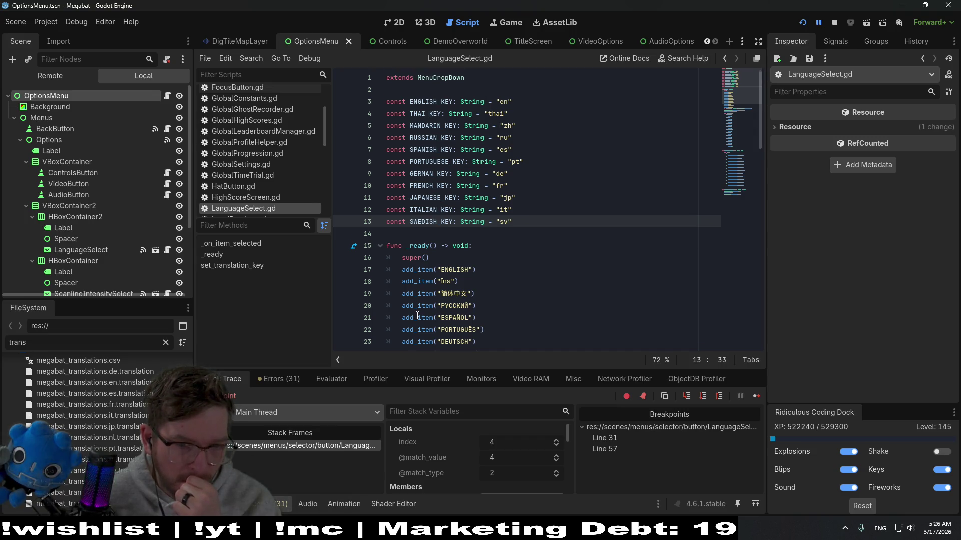
scroll(416, 315, down, 1)
scroll(539, 261, down, 1)
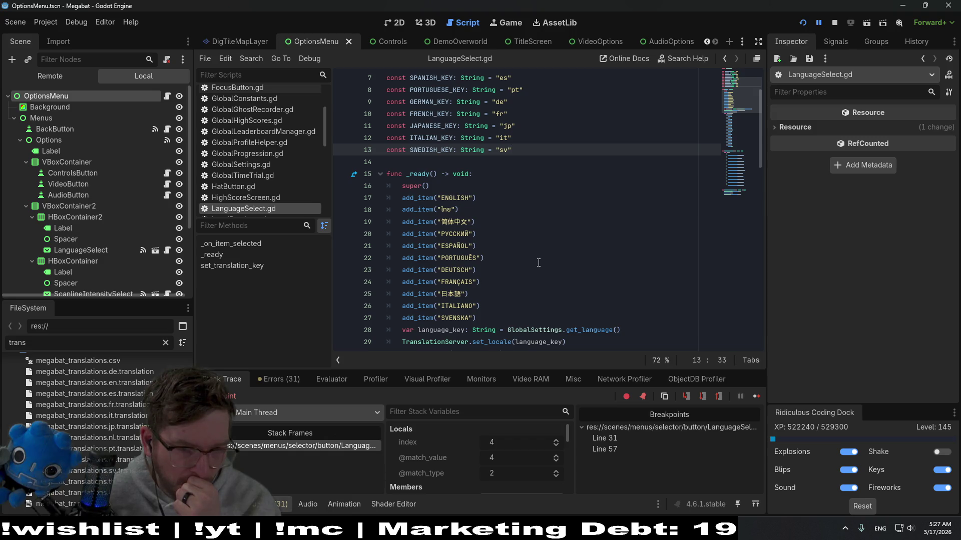
scroll(538, 262, up, 2)
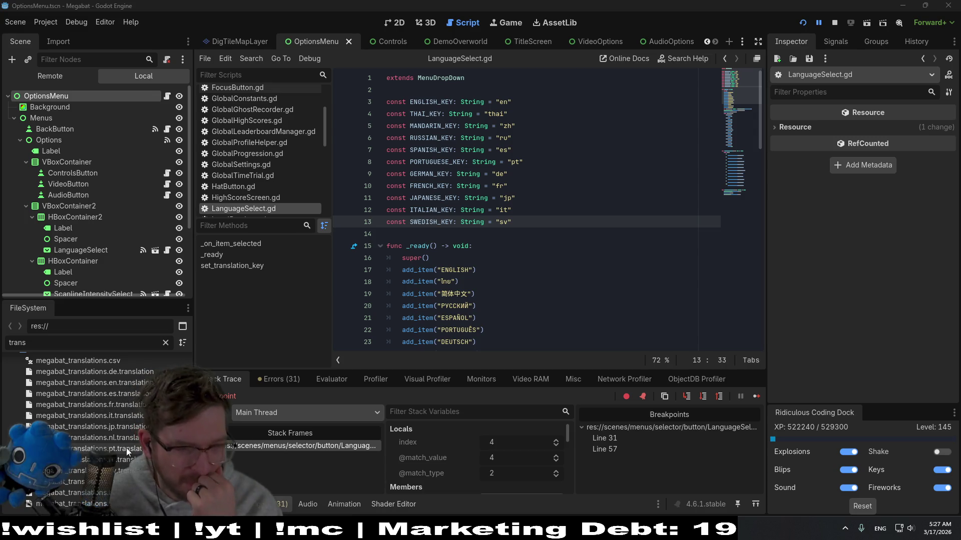
click(111, 439)
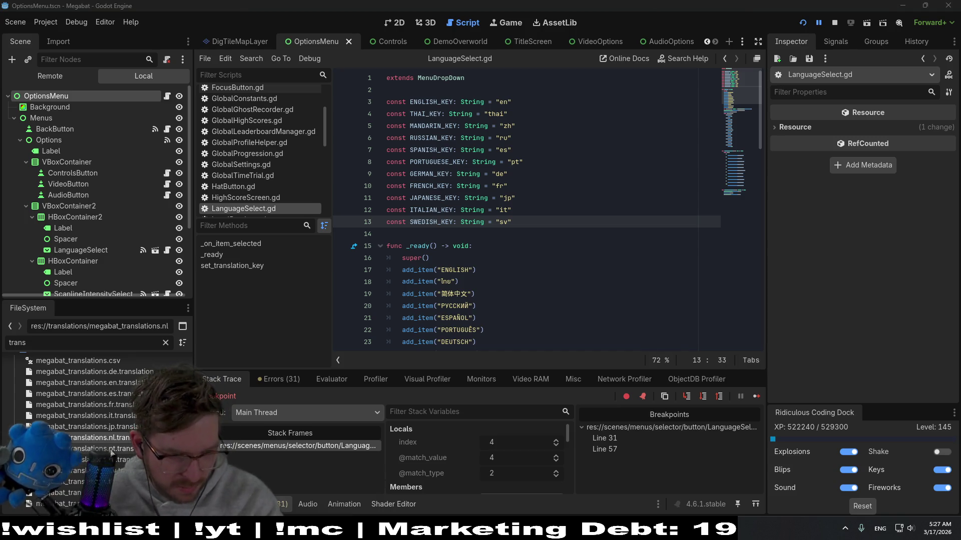
Remove megabat_translations.nl.translation from the translations folder and confirm
key(Delete)
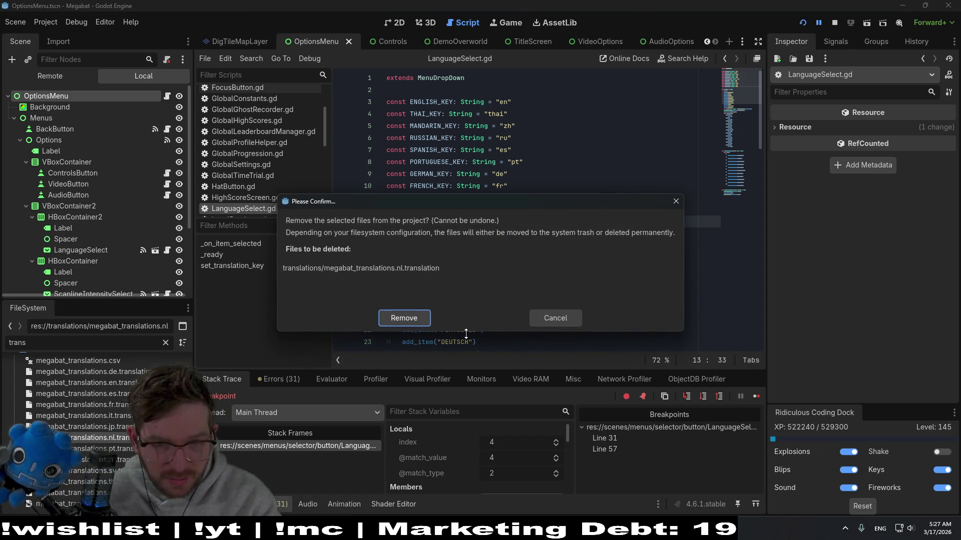
click(411, 318)
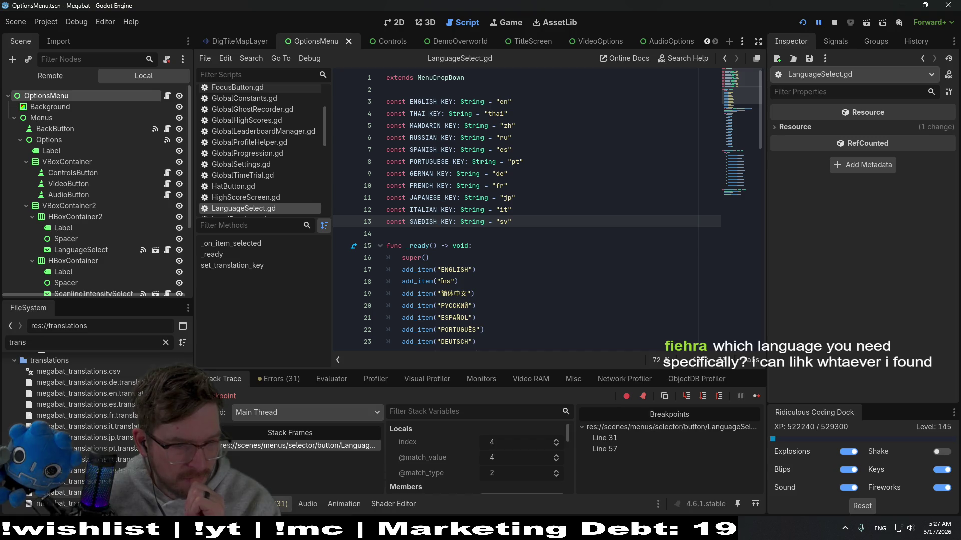
click(574, 184)
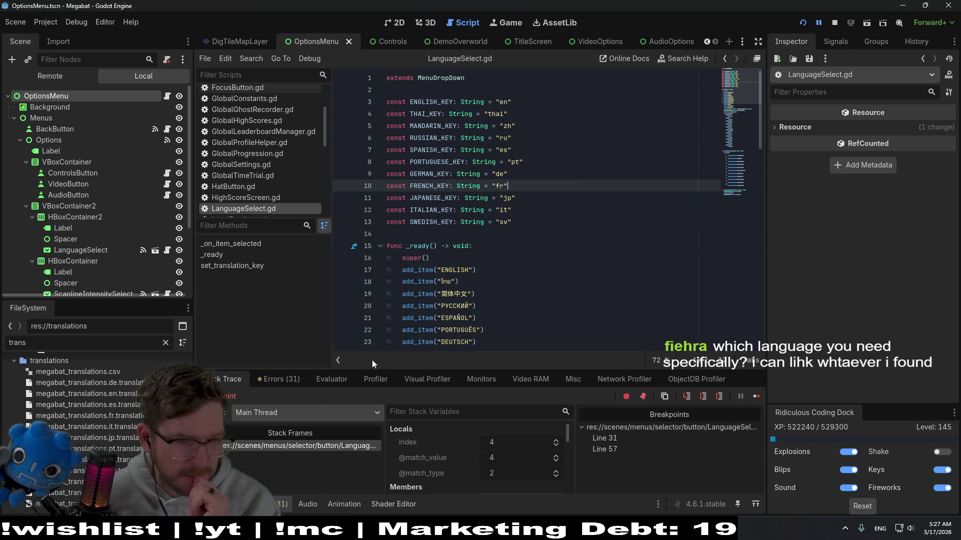
Relaunch Megabat from the toolbar so the DEMO title menu appears with the fixes applied
double_click(432, 137)
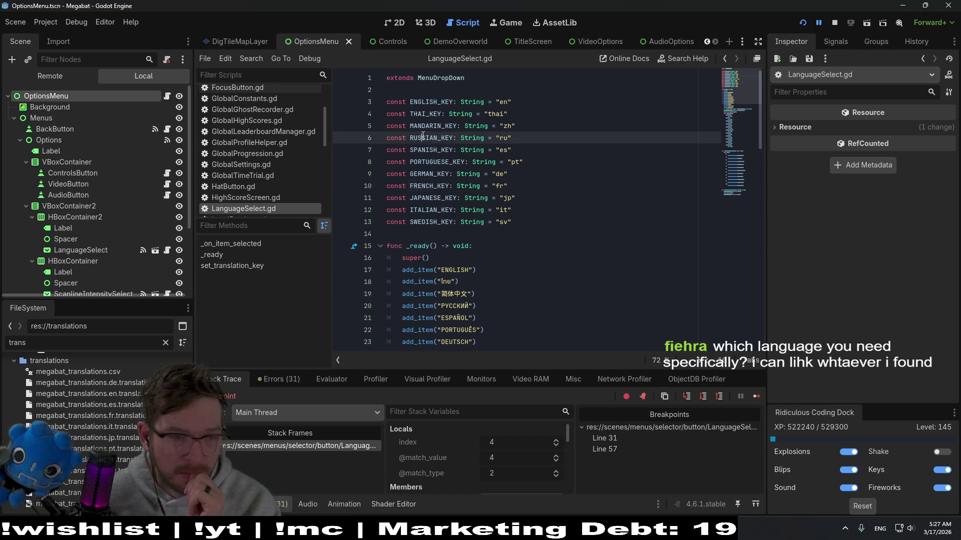
click(525, 150)
click(802, 23)
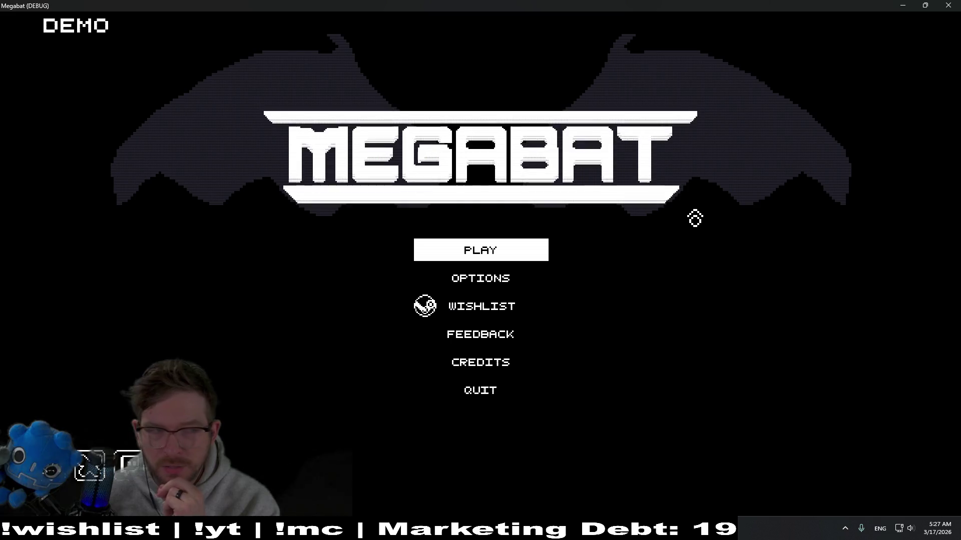
Move the title menu focus down from Play to Options
key(Down)
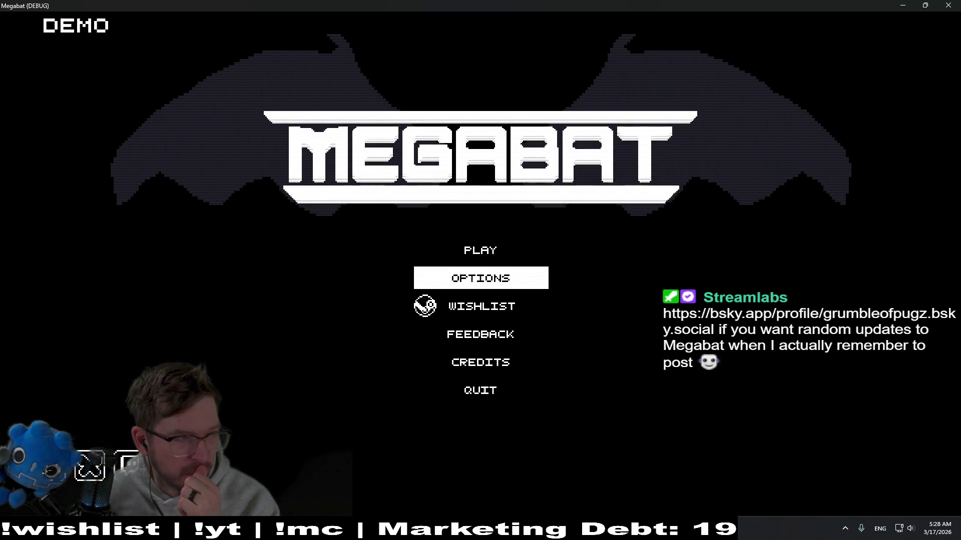
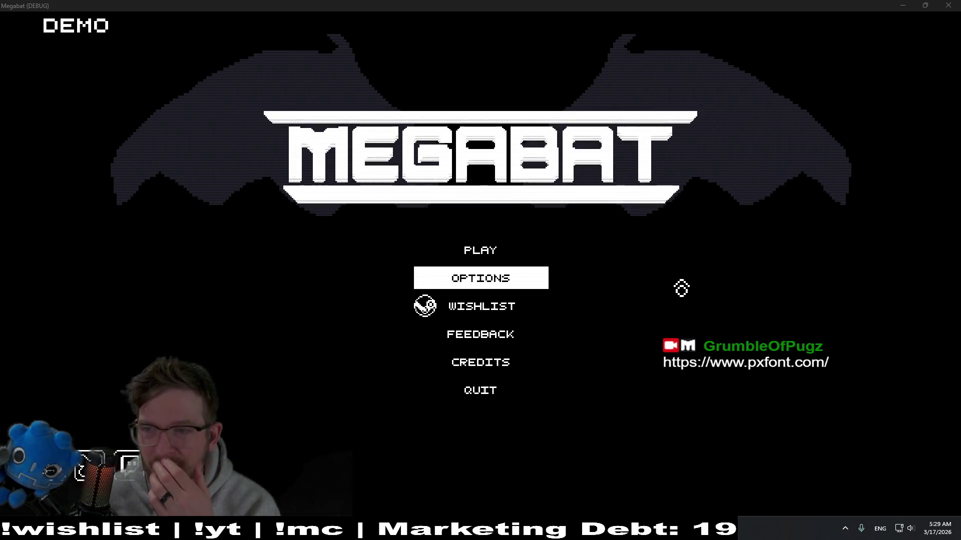
In the running game's Options, choose Simplified Chinese, clear the line-57 breakpoint and resume
click(513, 282)
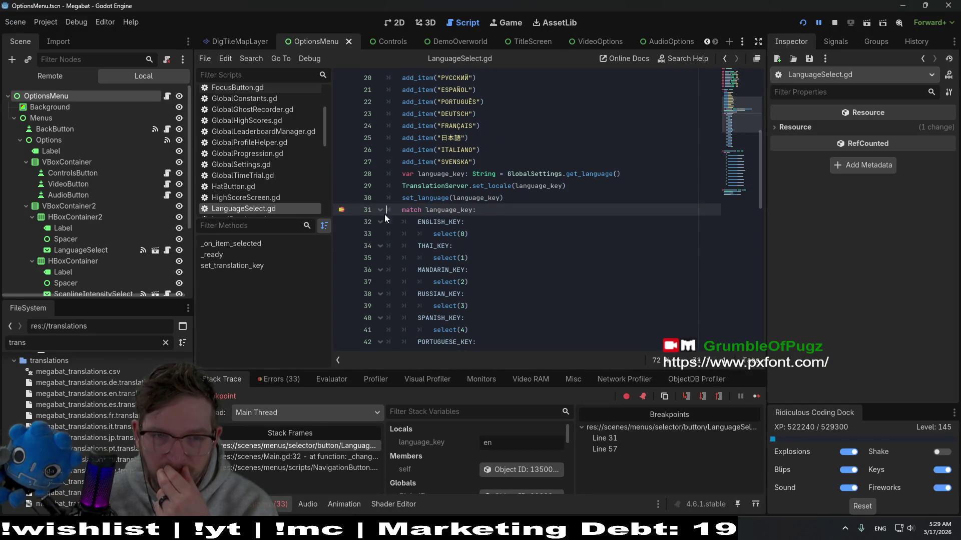
click(756, 396)
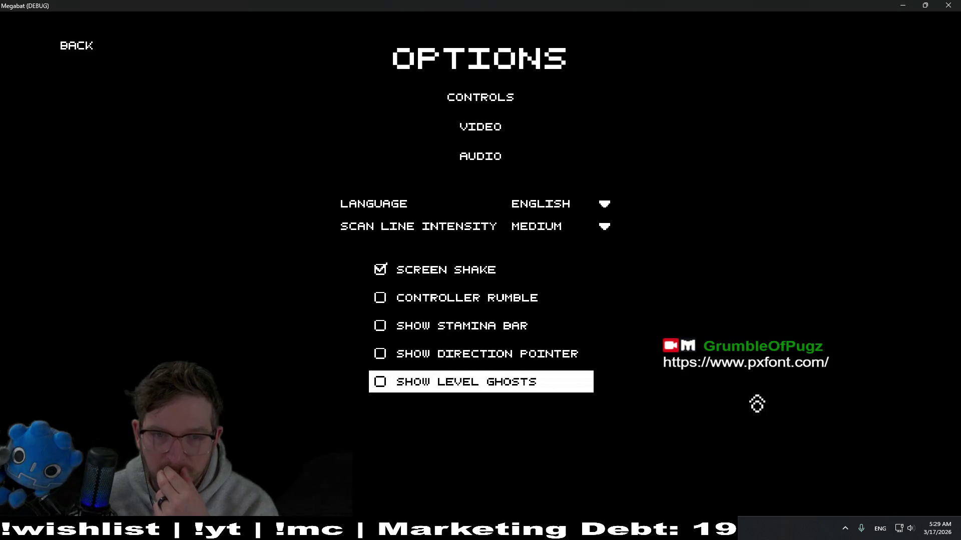
click(574, 204)
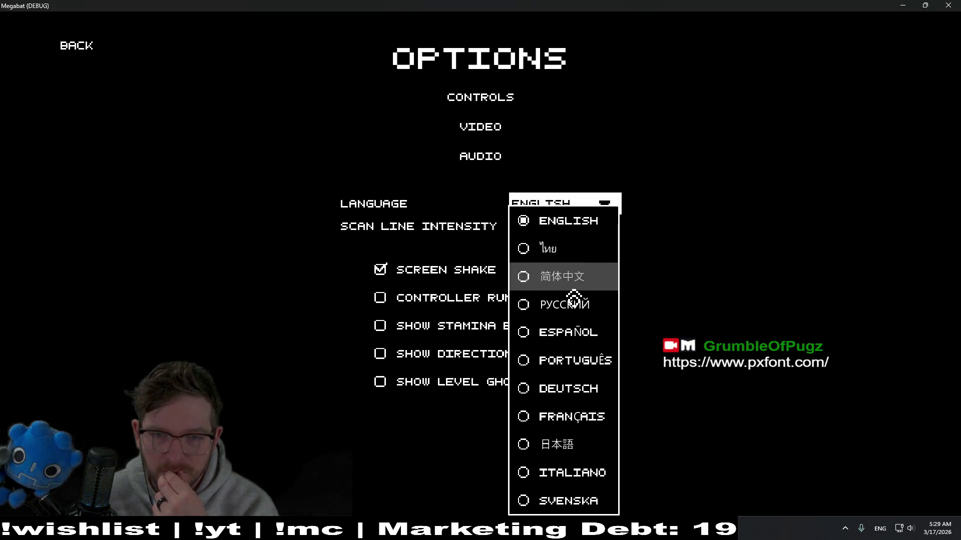
click(575, 282)
click(339, 215)
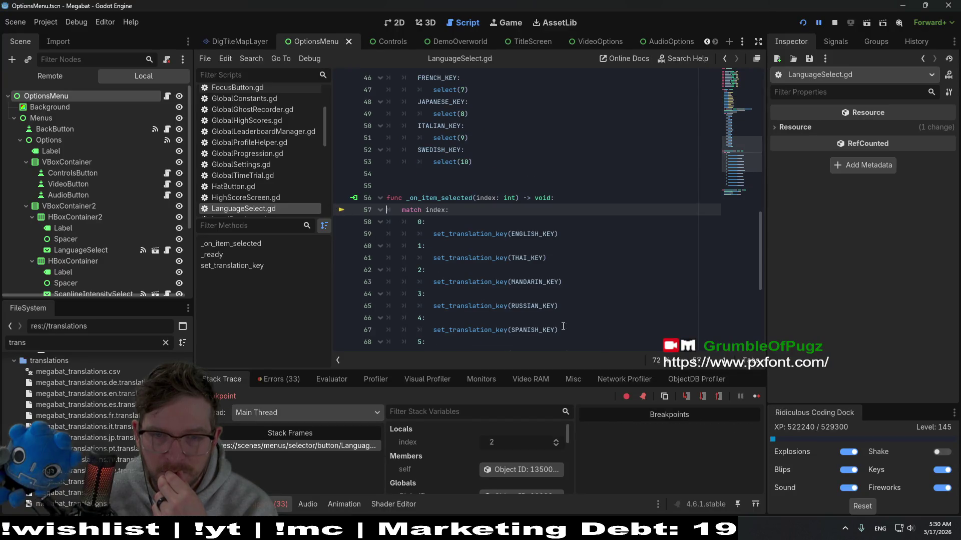
click(756, 396)
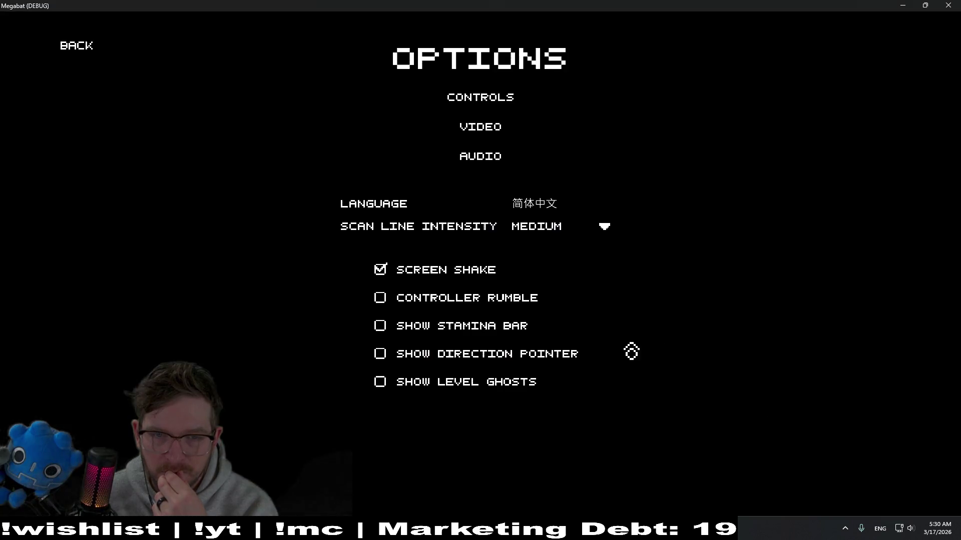
Switch the Options language through Russian, Spanish, Portuguese and German
click(575, 214)
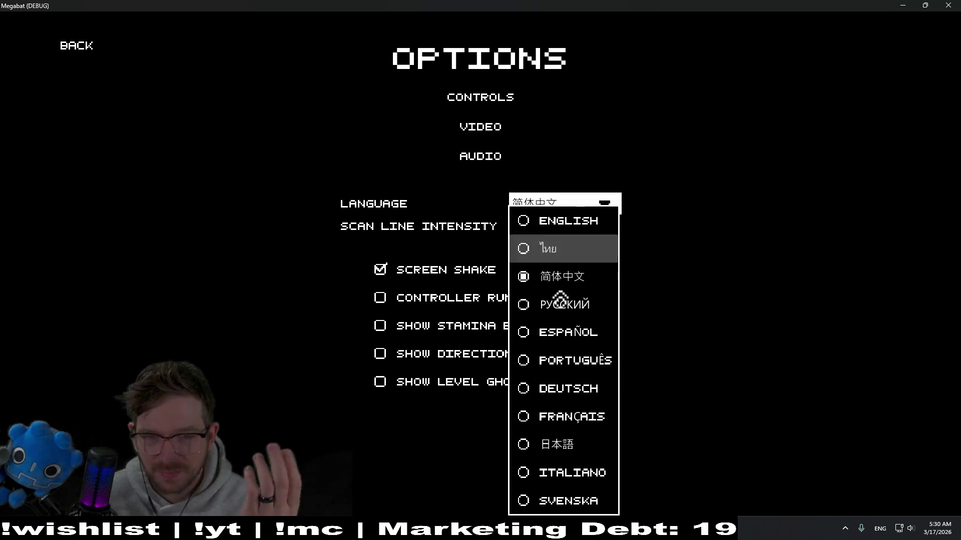
click(561, 306)
click(560, 213)
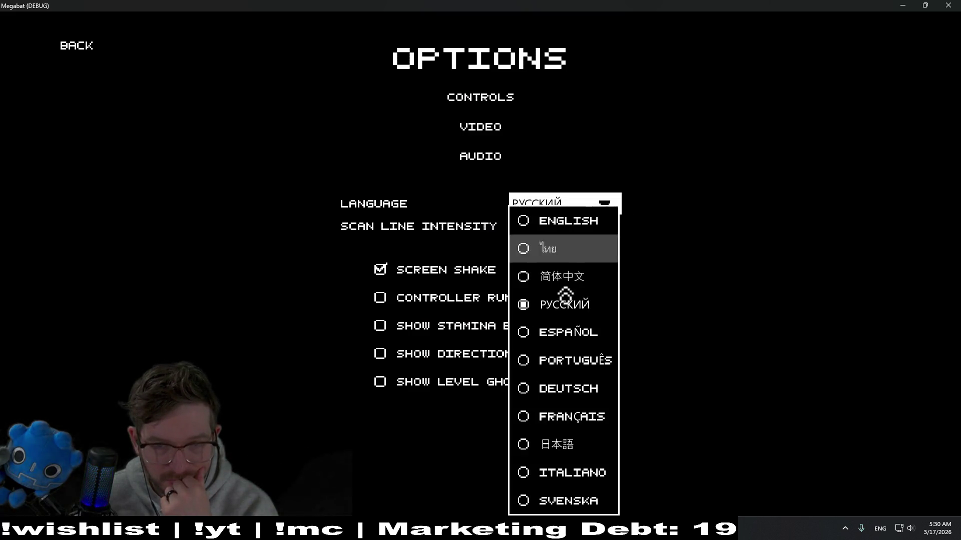
click(562, 332)
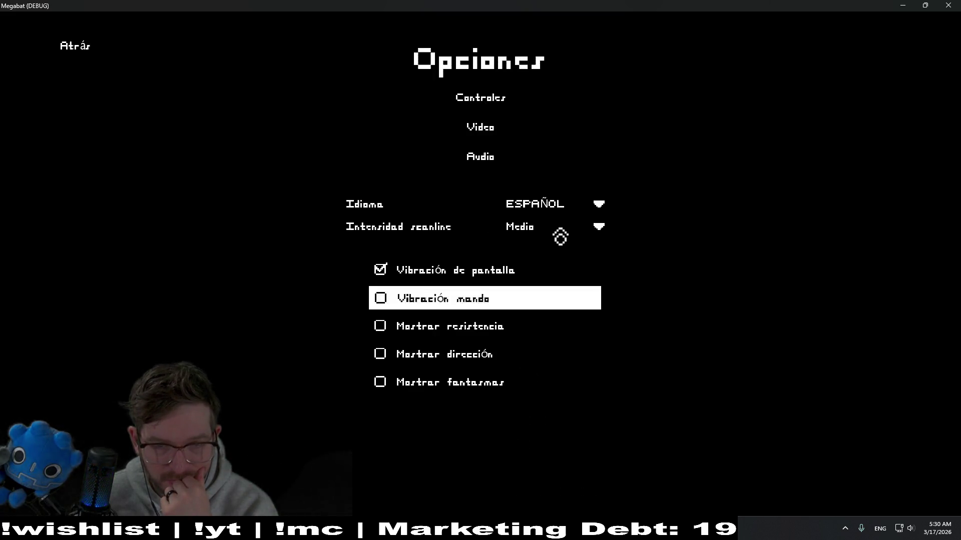
click(598, 206)
click(574, 362)
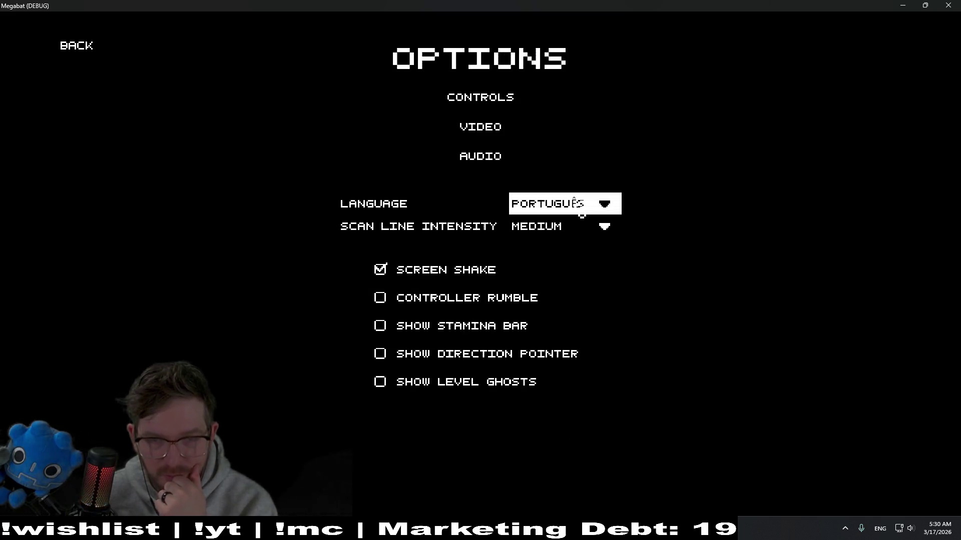
click(600, 210)
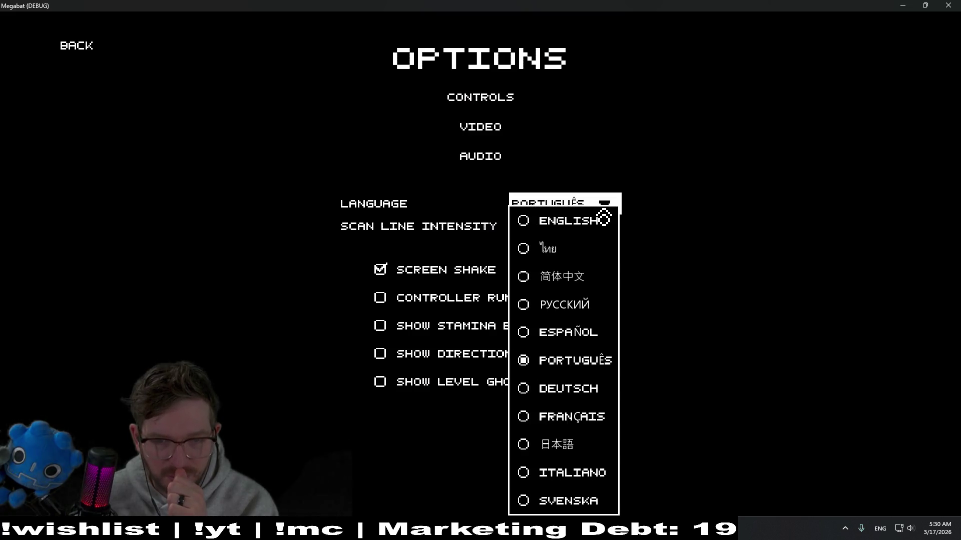
click(568, 389)
Switch the language to French and Japanese, then close the running game
click(576, 204)
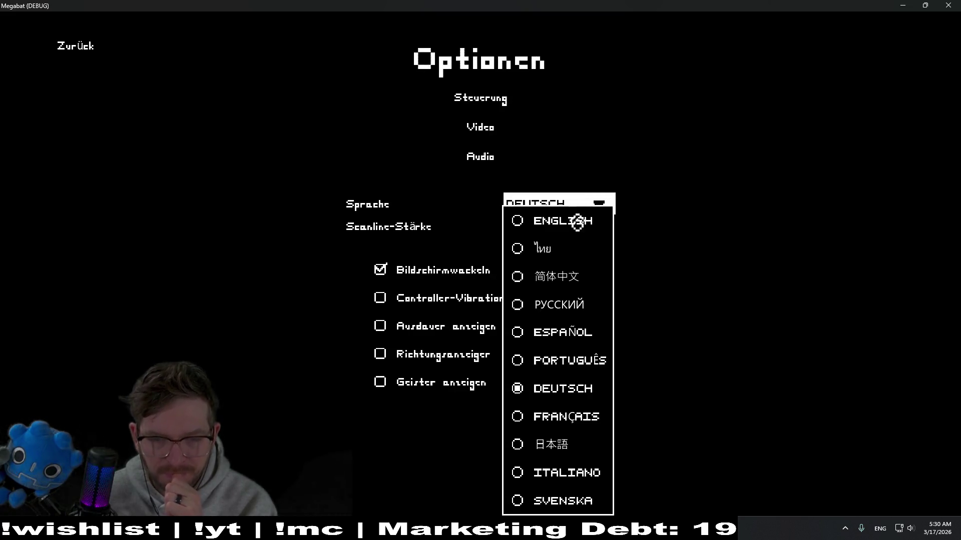
click(572, 418)
click(562, 212)
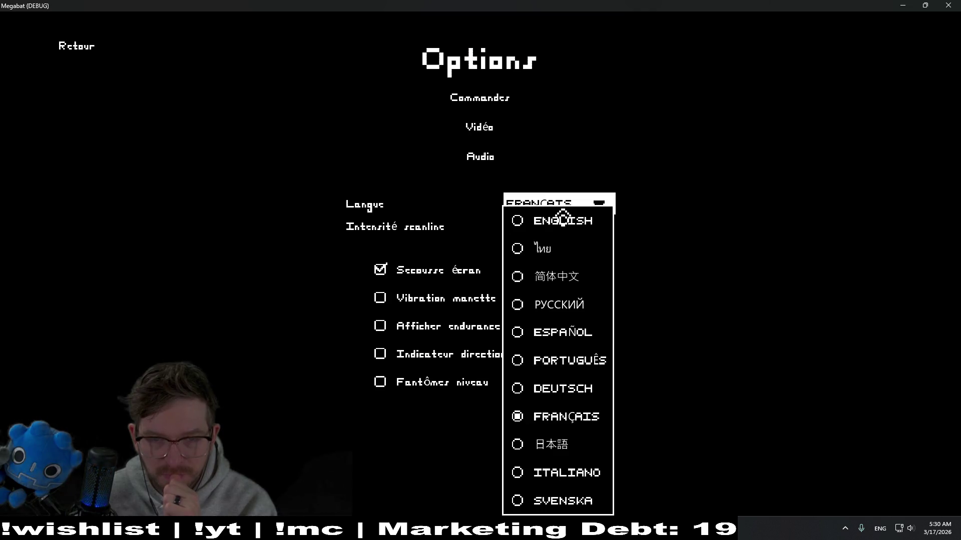
click(570, 443)
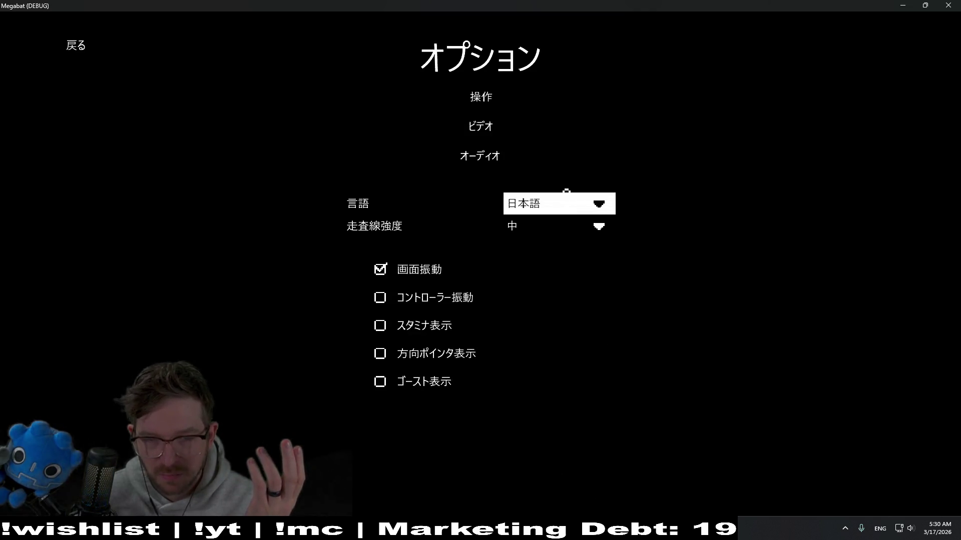
click(567, 197)
click(951, 5)
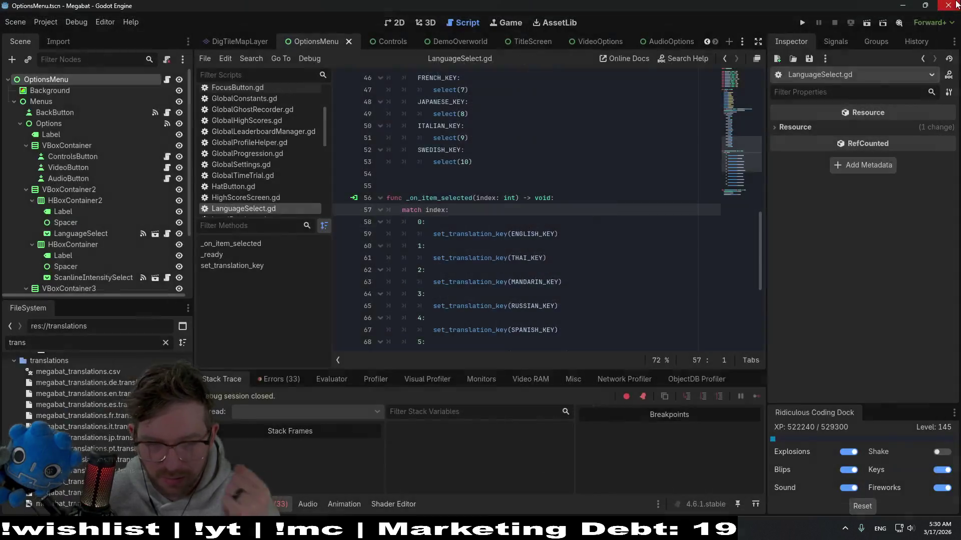
Review the debugger's Errors list from the last run and run the project again
click(281, 381)
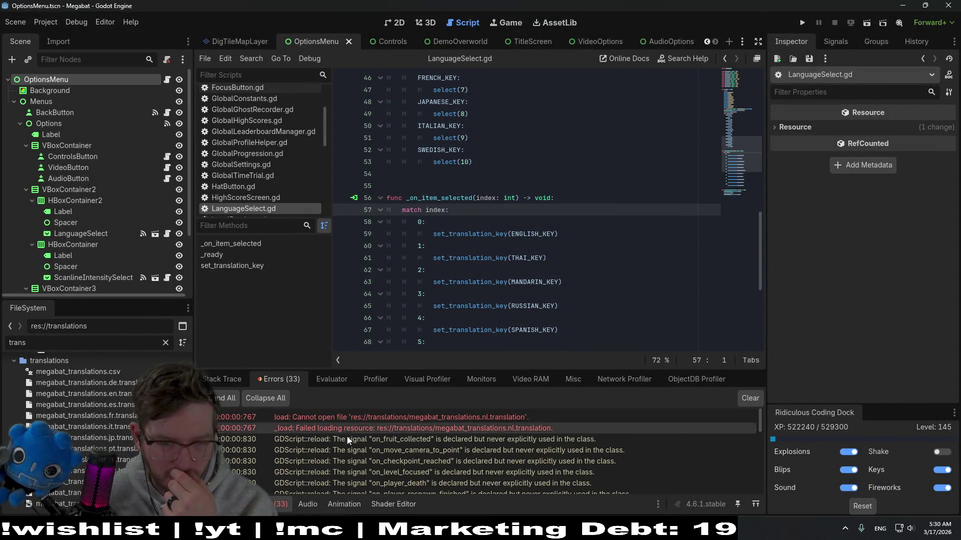
scroll(426, 434, down, 2)
scroll(416, 446, down, 1)
scroll(410, 454, down, 2)
scroll(401, 465, down, 2)
scroll(402, 465, down, 2)
scroll(402, 466, down, 2)
scroll(403, 466, down, 2)
scroll(447, 445, up, 2)
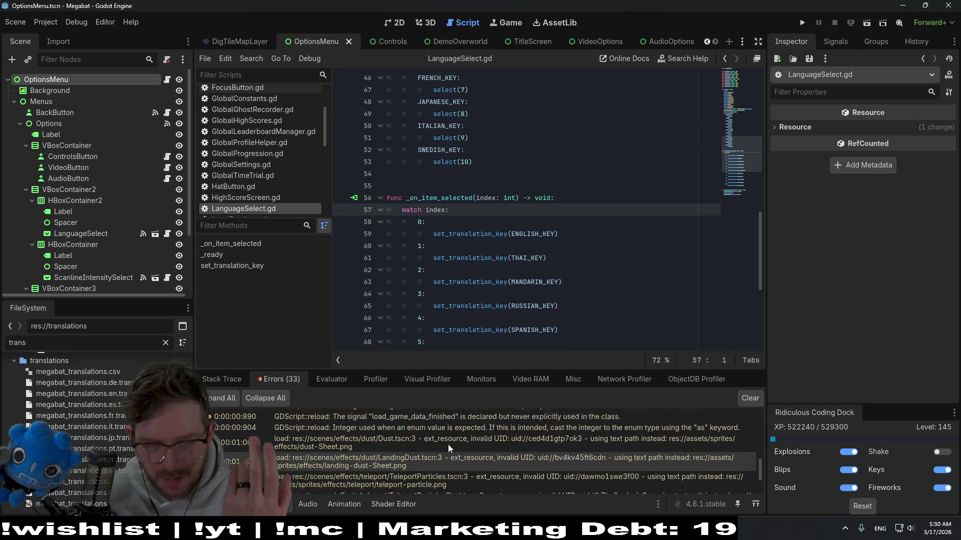
scroll(448, 444, up, 2)
scroll(448, 445, up, 2)
scroll(448, 445, up, 2)
scroll(448, 445, up, 1)
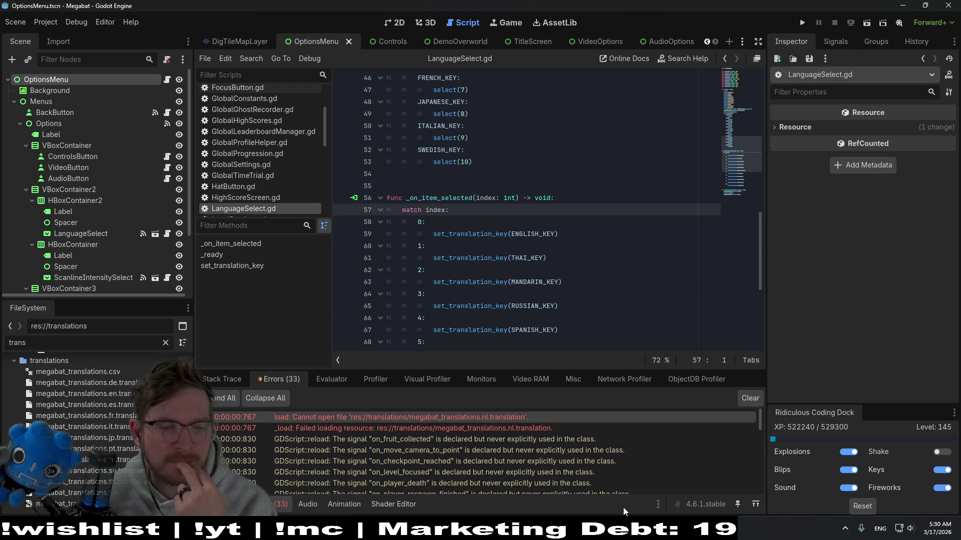
click(804, 26)
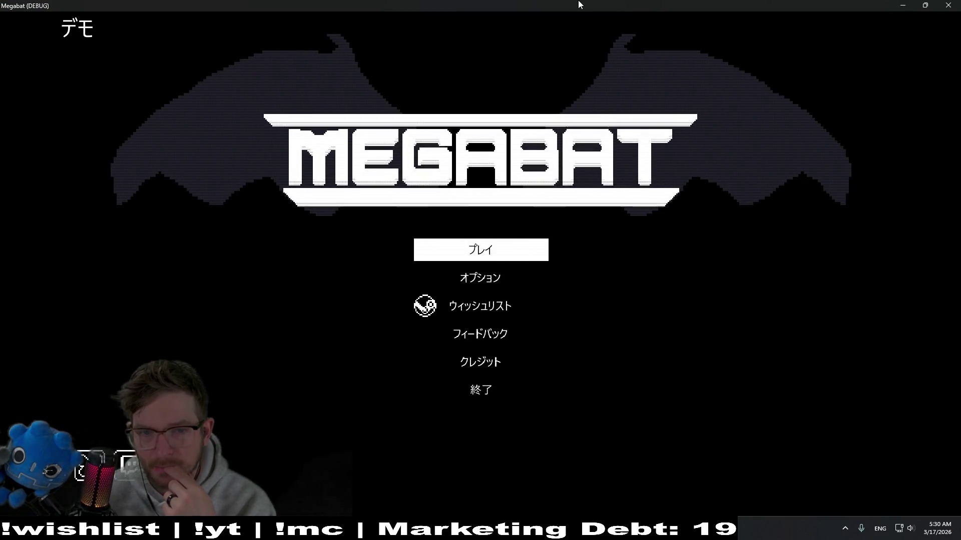
In the game's Options screen, switch the language to Thai
click(475, 292)
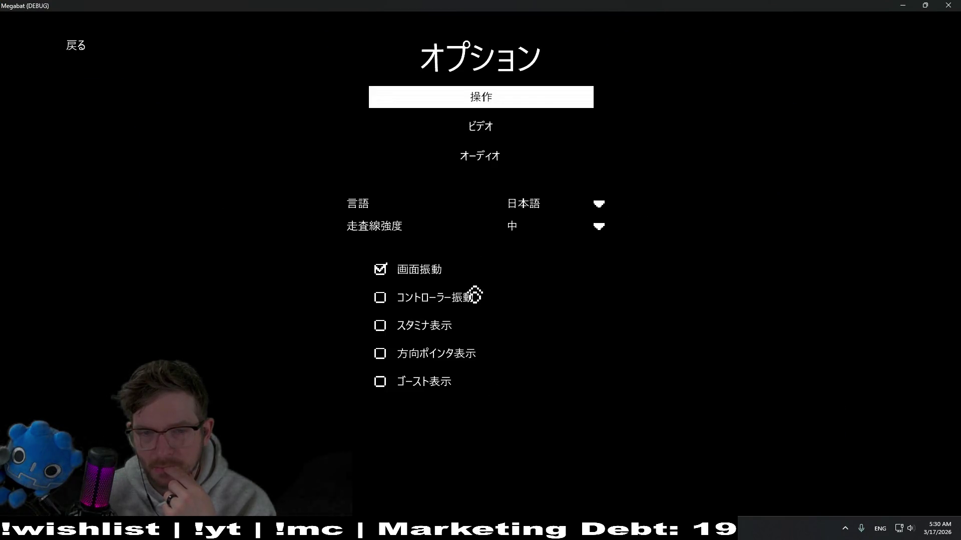
click(555, 236)
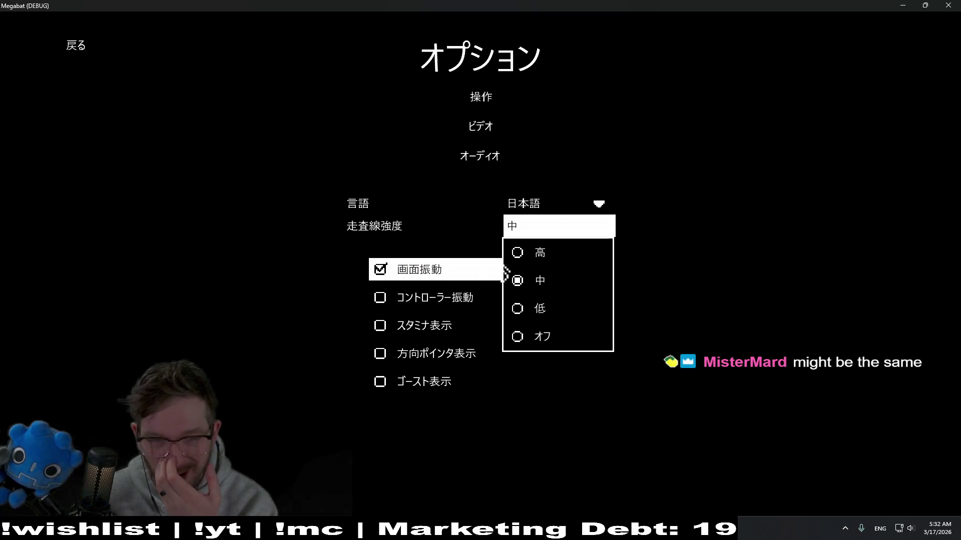
click(558, 210)
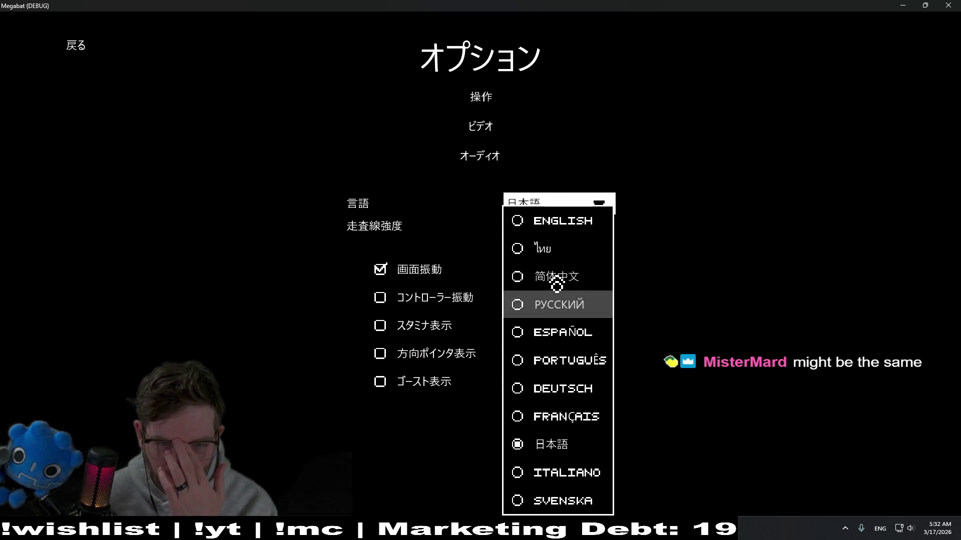
click(557, 251)
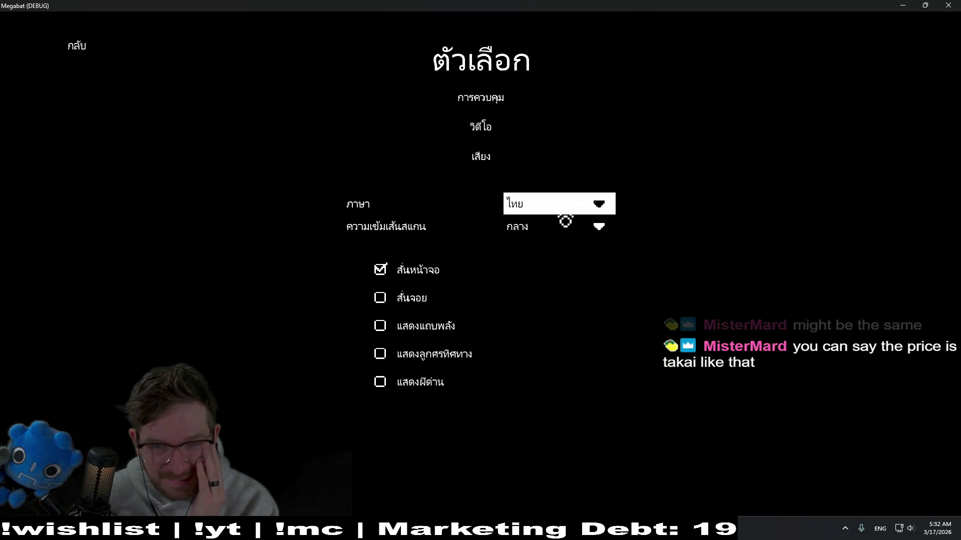
Switch the language to Simplified Chinese, then close the running game
click(563, 219)
click(558, 285)
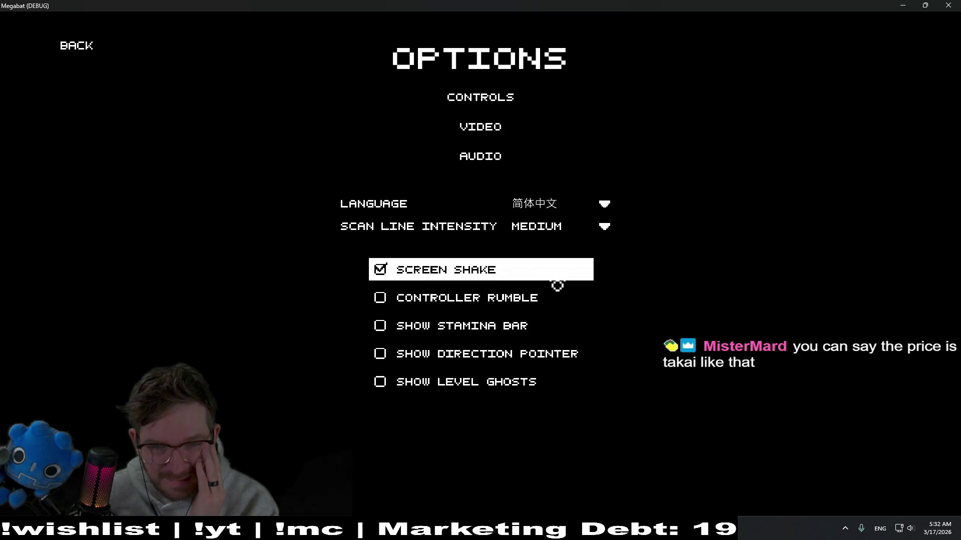
click(947, 5)
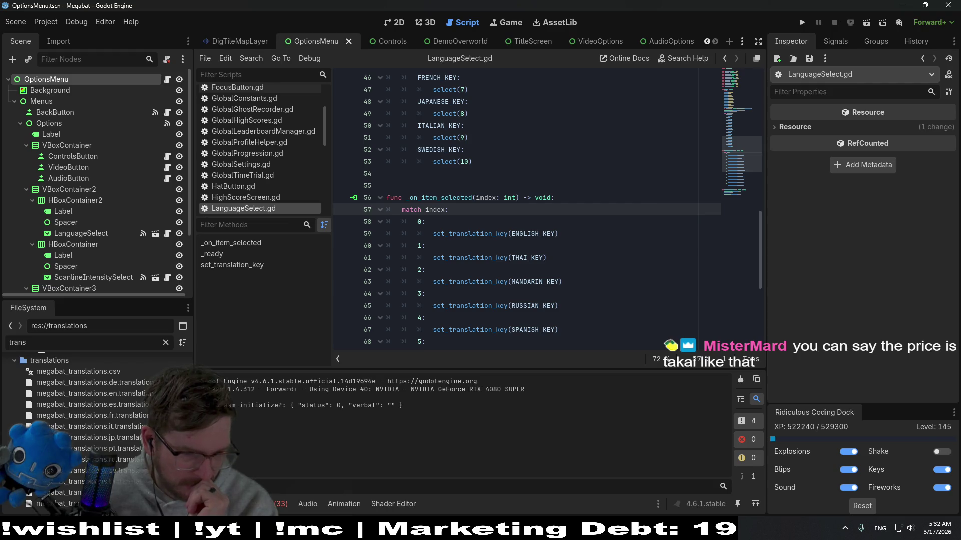
Expand the failed-resource and Cannot open file errors in the debugger's Errors list
click(279, 505)
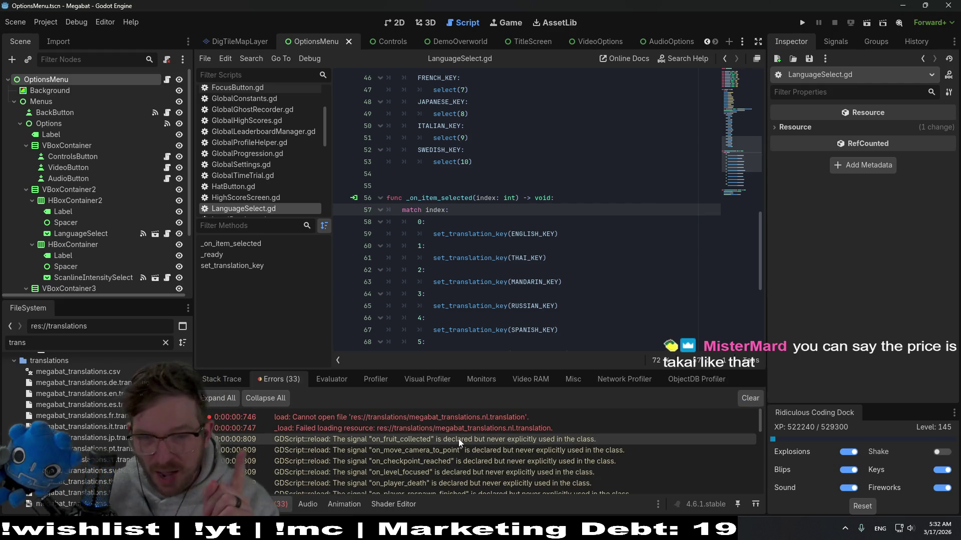
click(467, 428)
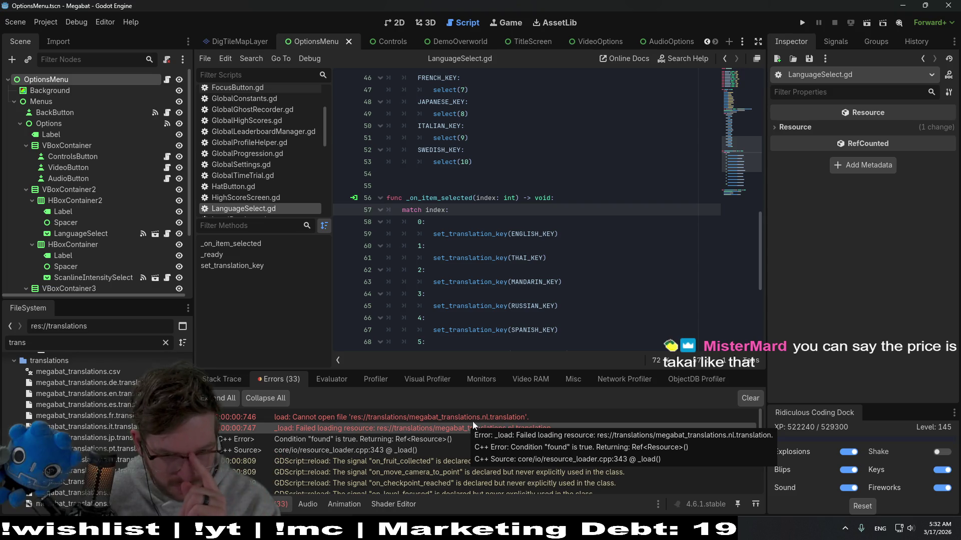
click(474, 418)
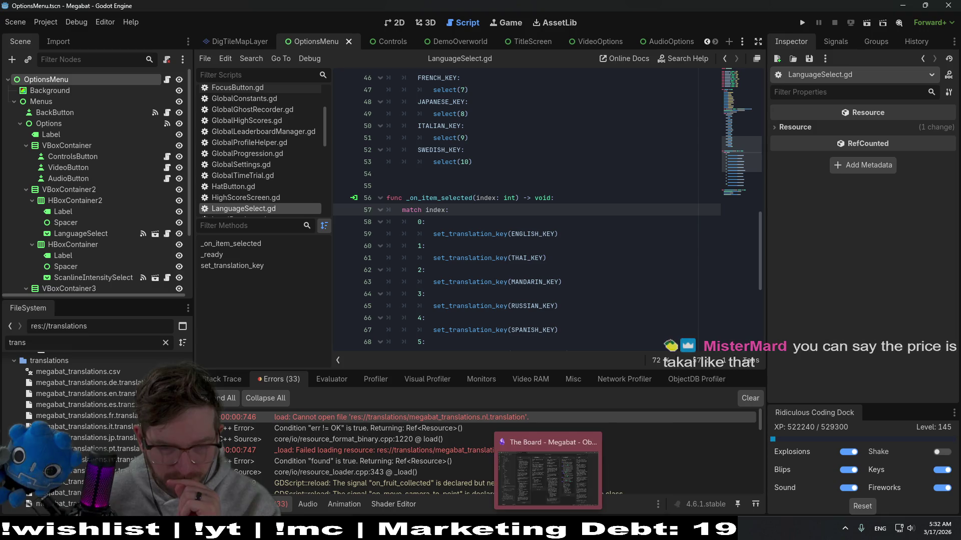
Reload the current project via the Project menu and run it again
click(45, 21)
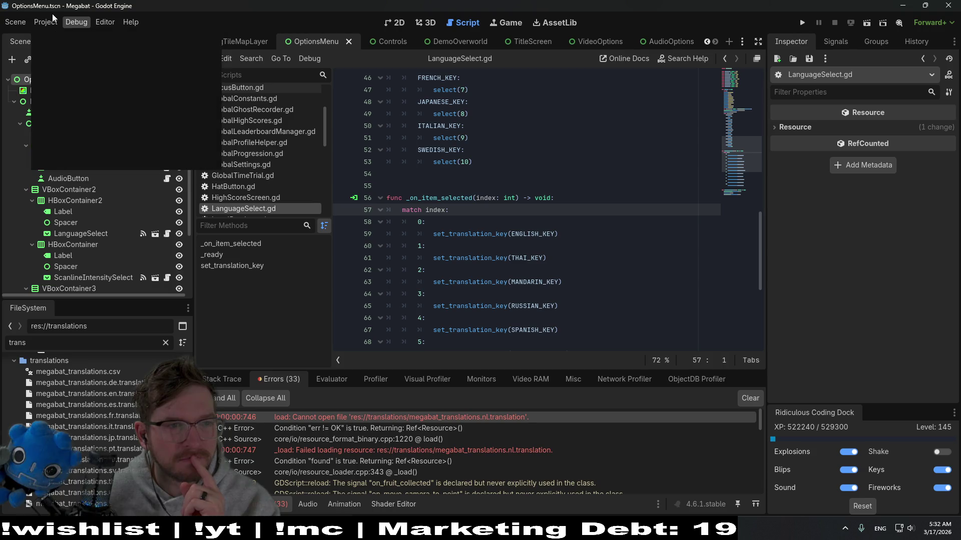
click(85, 150)
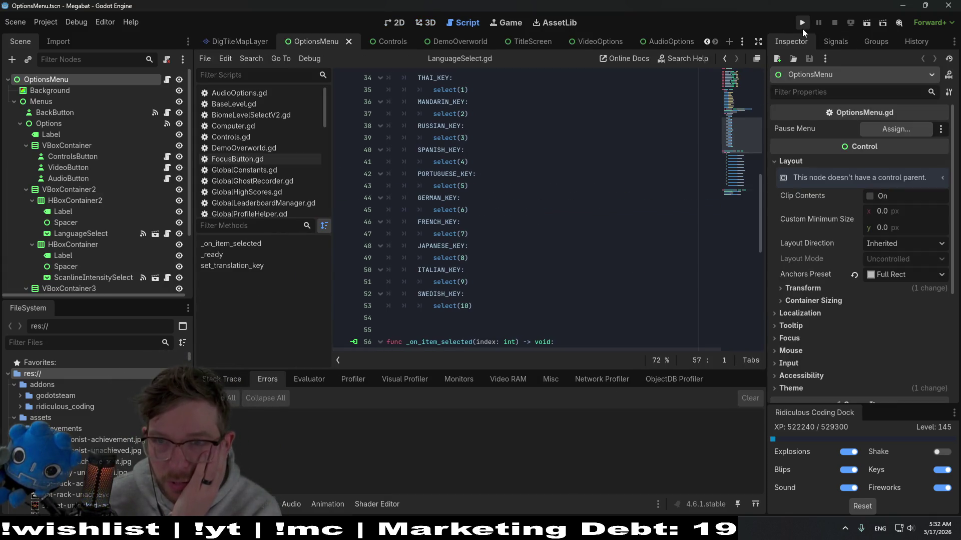
click(802, 29)
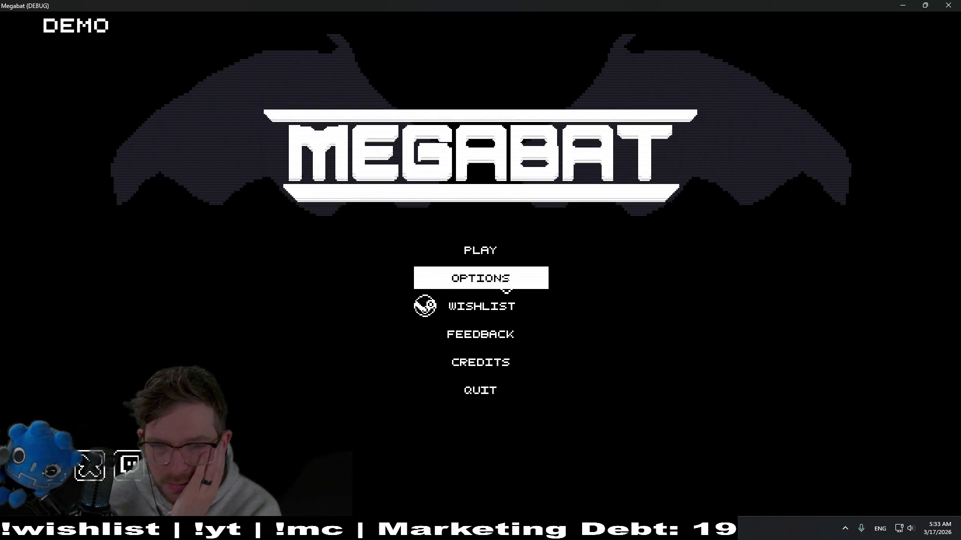
In the game's Options screen, set the language back to English
click(505, 285)
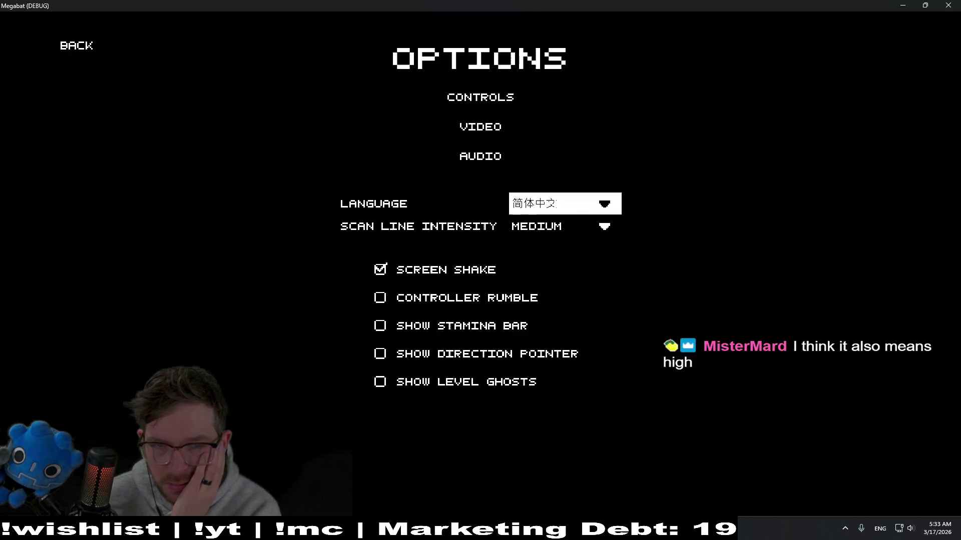
click(550, 208)
click(555, 229)
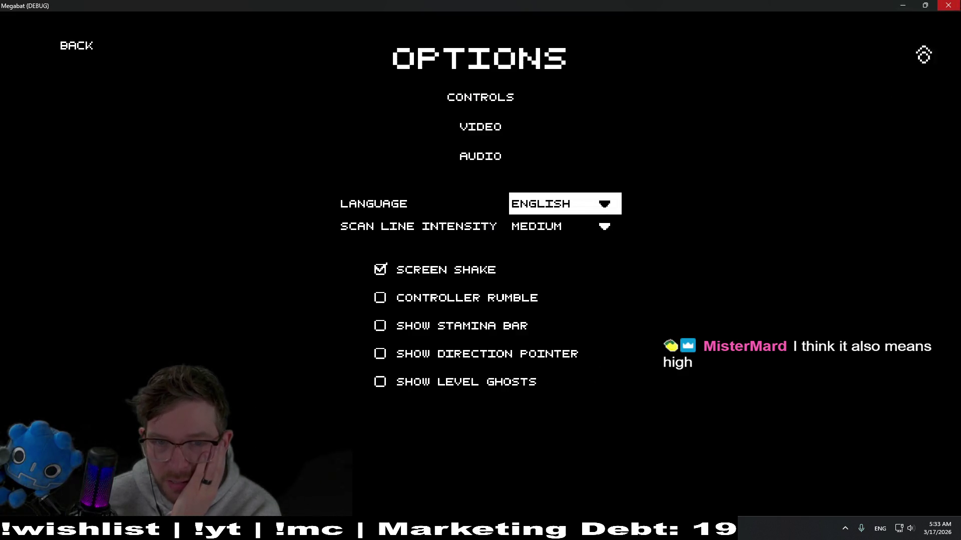
Glance at the scan line intensity choices, then close the running game
key(Down)
key(Return)
key(Return)
key(Up)
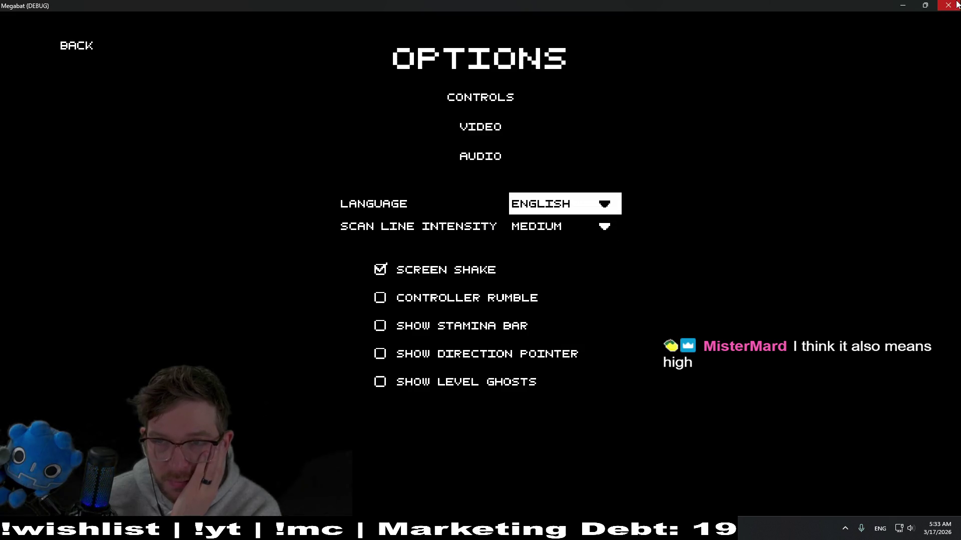
click(948, 5)
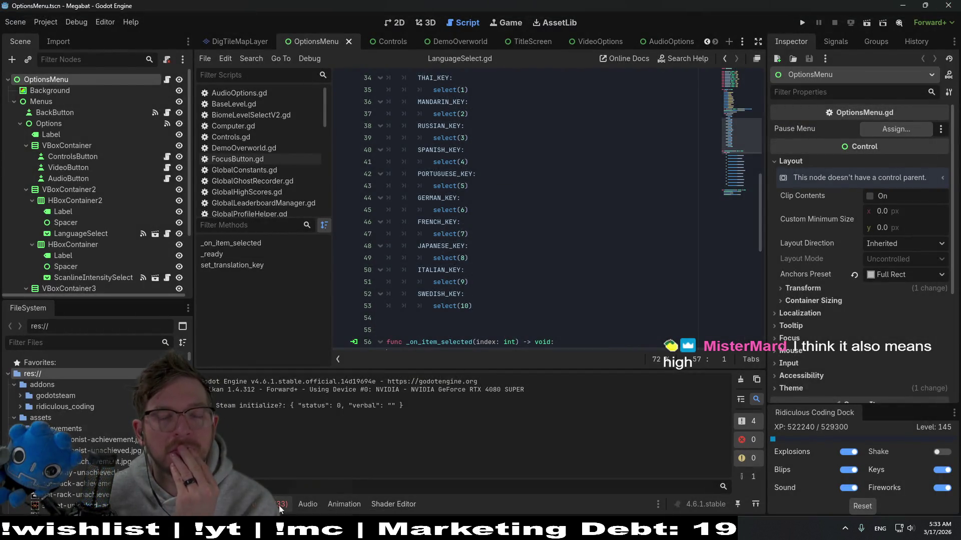
In VS Code, view the pending Source Control changes to megabat_translations.csv
key(alt+Tab)
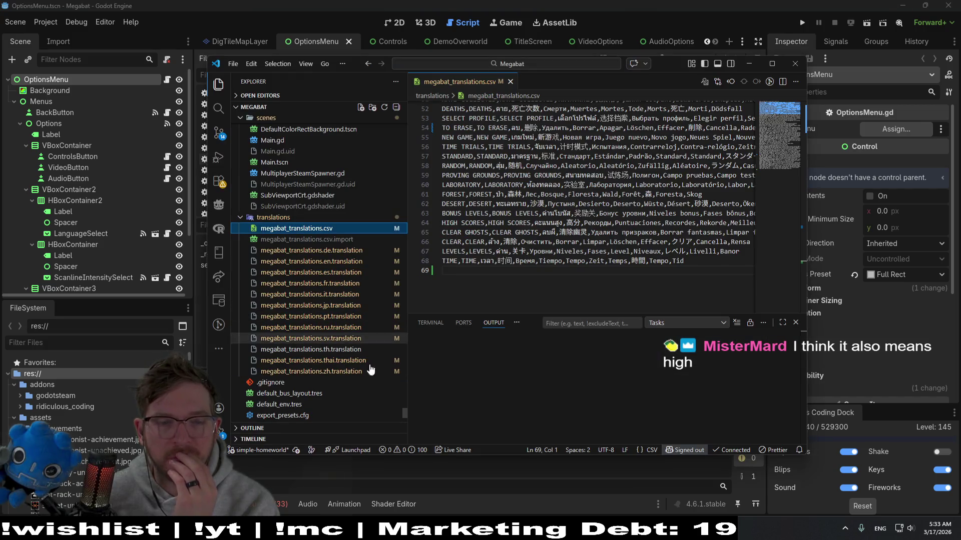
click(342, 350)
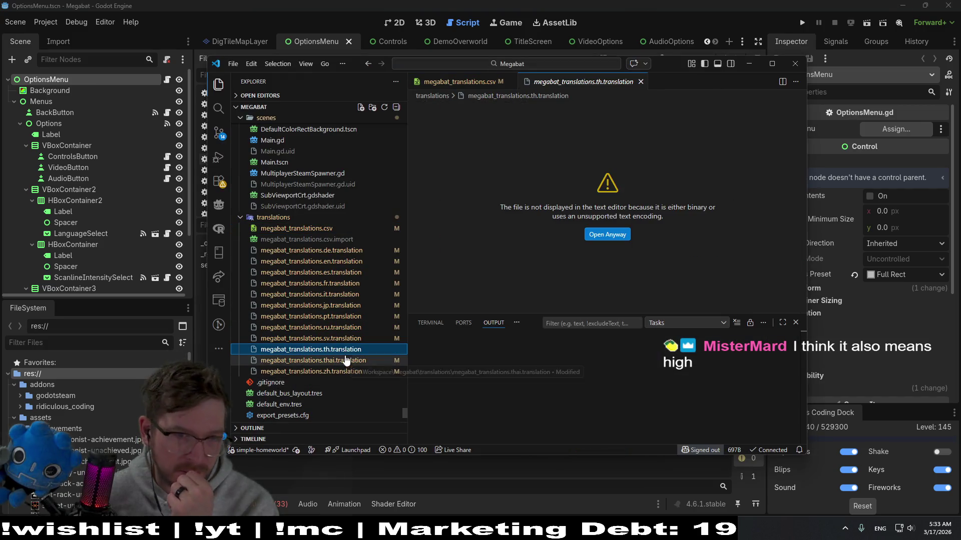
click(218, 134)
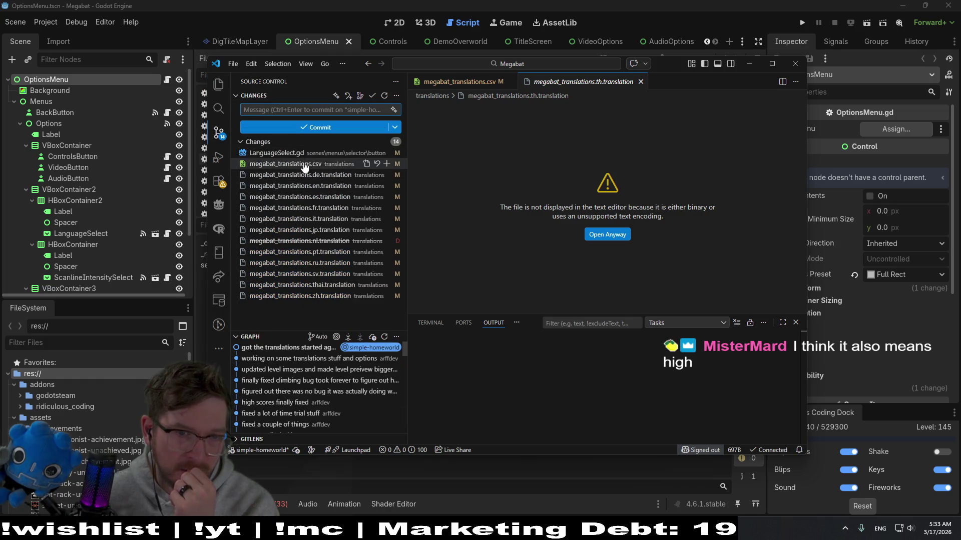
click(334, 163)
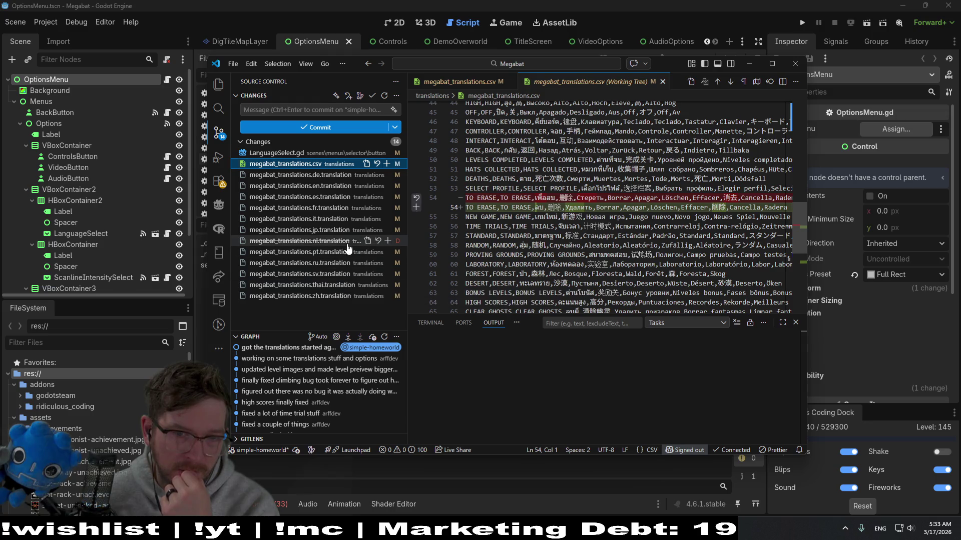
Restore the deleted megabat_translations.nl.translation file, then return to Godot
click(300, 240)
click(376, 240)
click(548, 258)
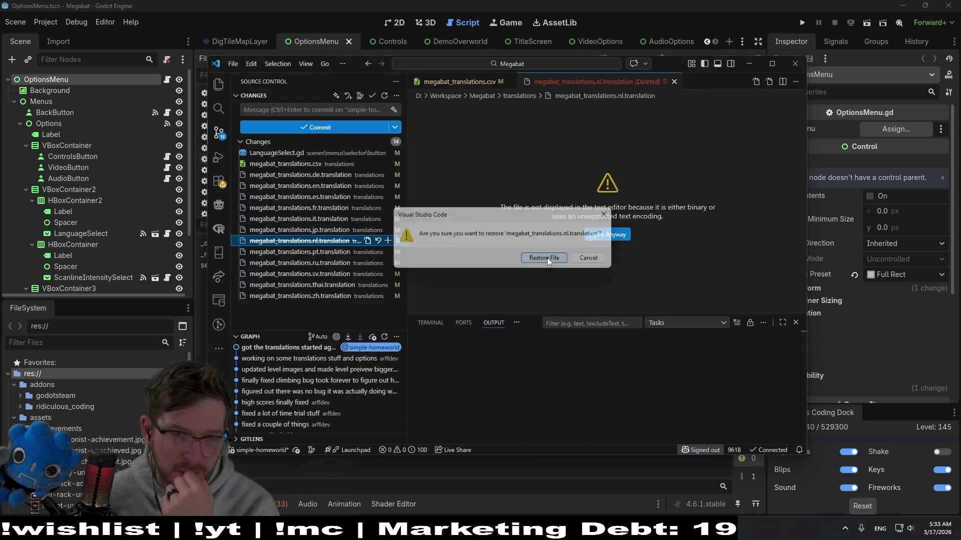
click(363, 166)
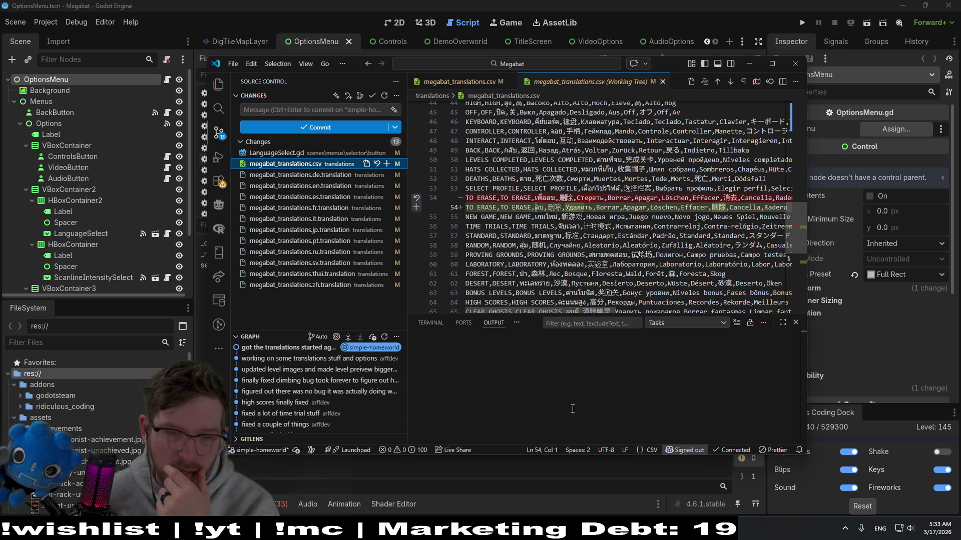
click(493, 488)
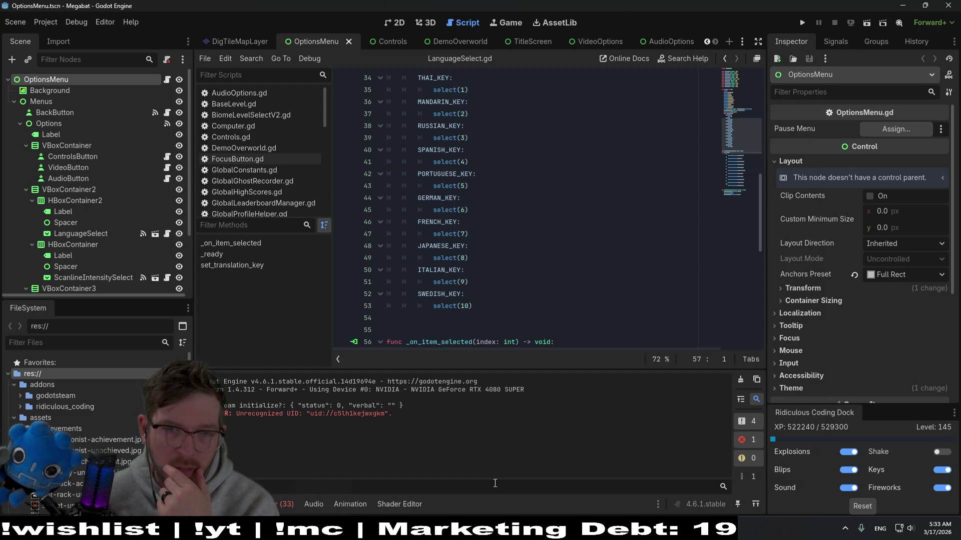
In Project Settings > Localization, delete every translation file from the list
click(45, 22)
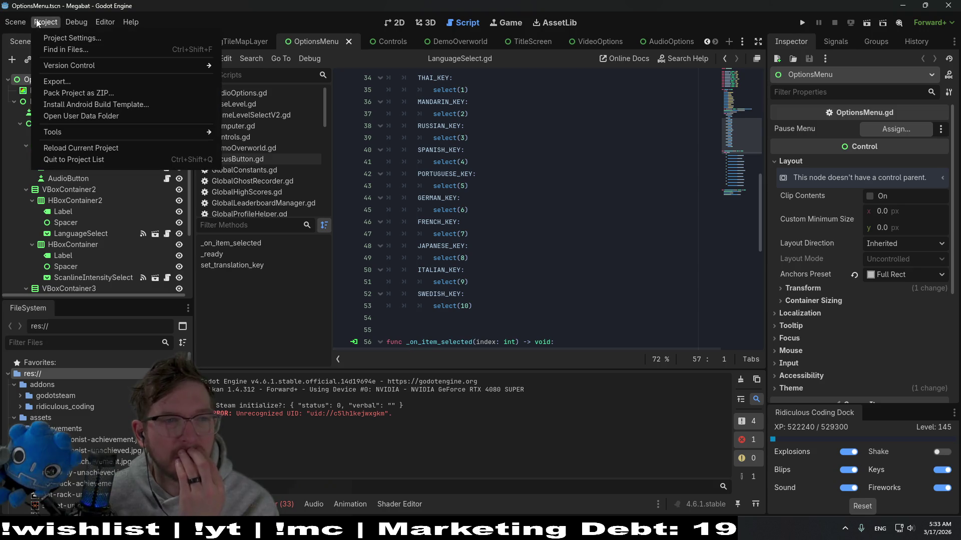
click(72, 39)
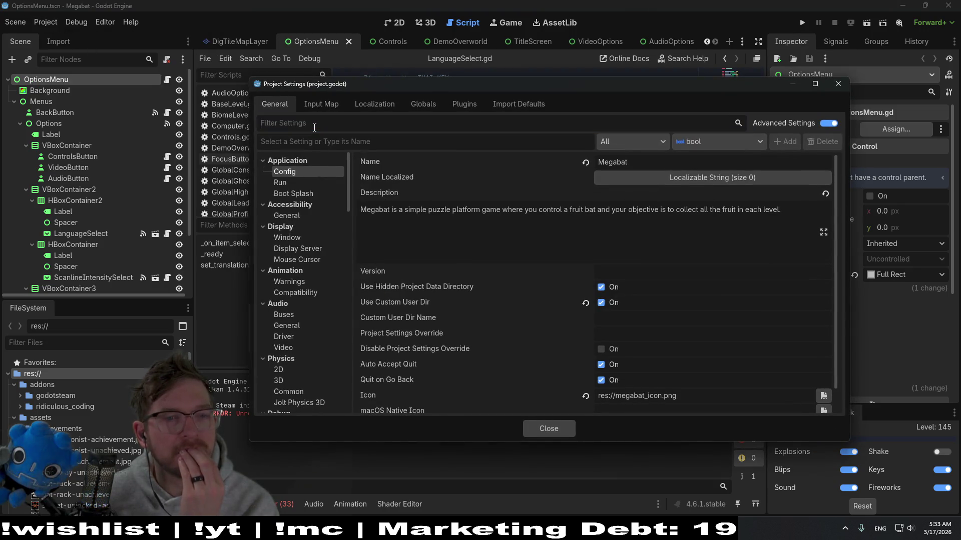
text(langu)
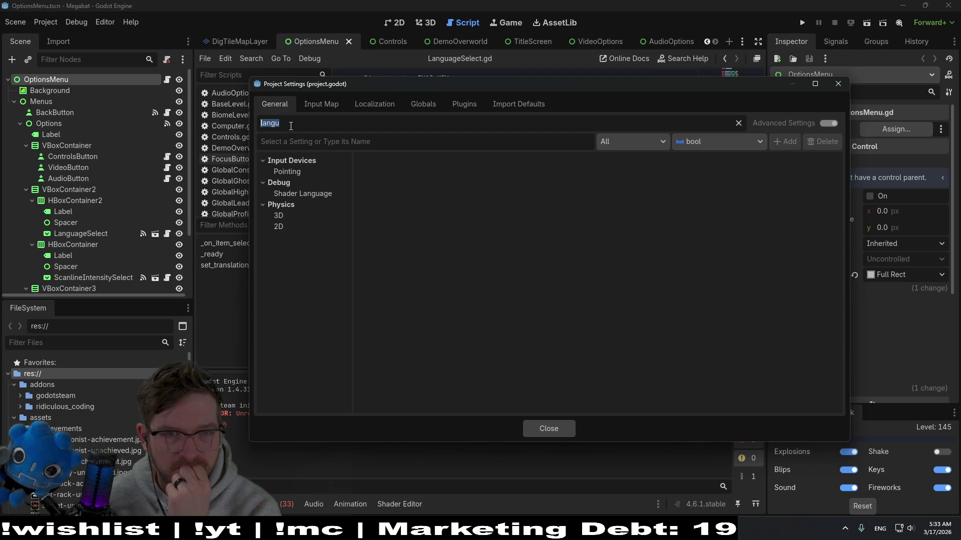
key(BackSpace)
text(tr)
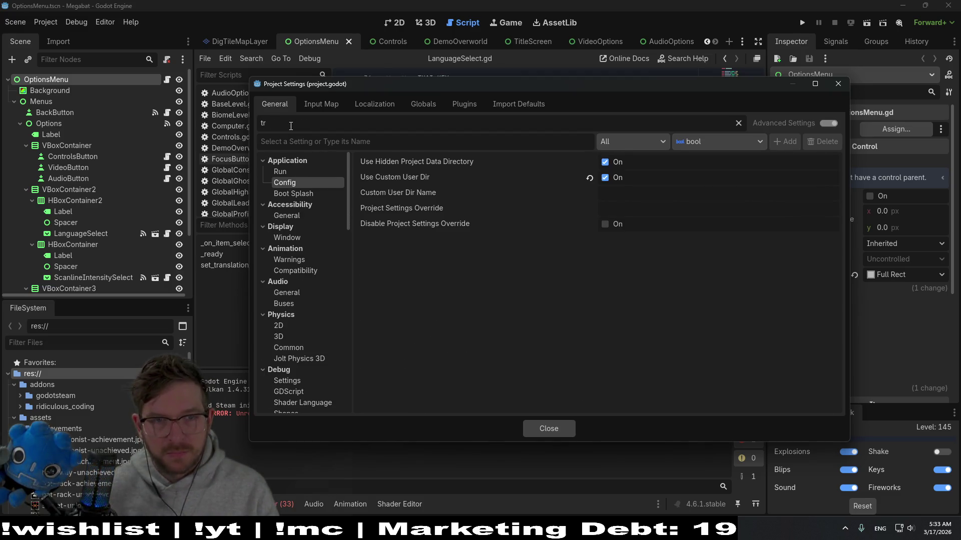
key(BackSpace)
key(BackSpace)
click(357, 105)
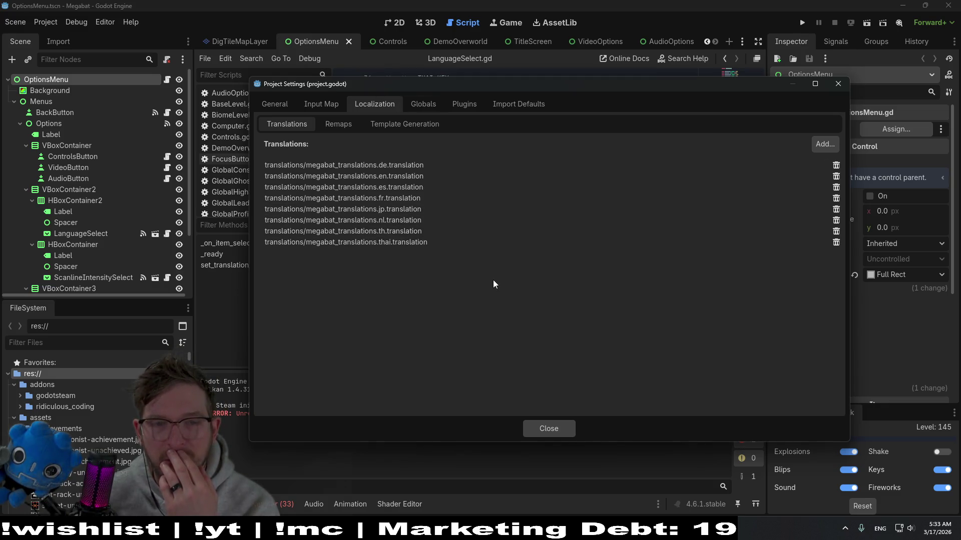
click(836, 165)
click(836, 165)
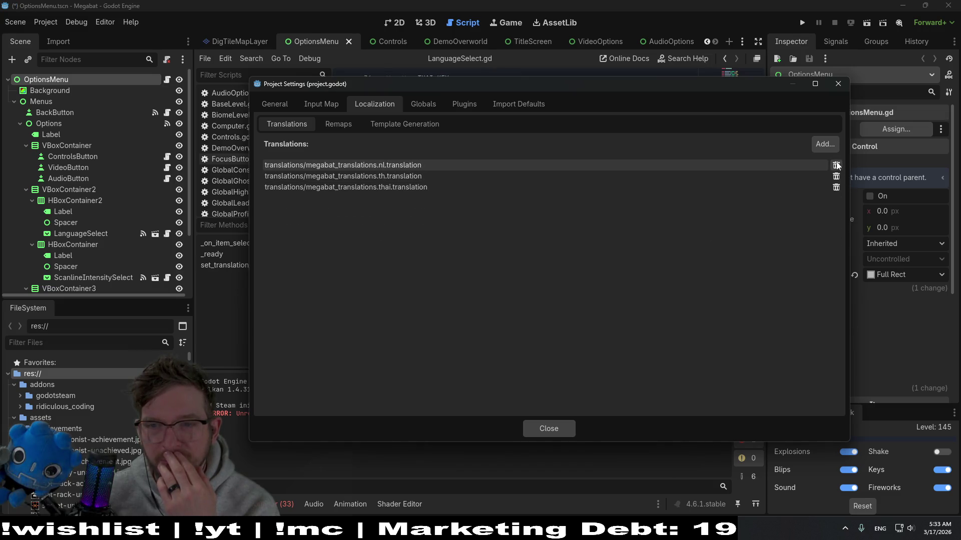
click(836, 165)
click(836, 165)
click(837, 165)
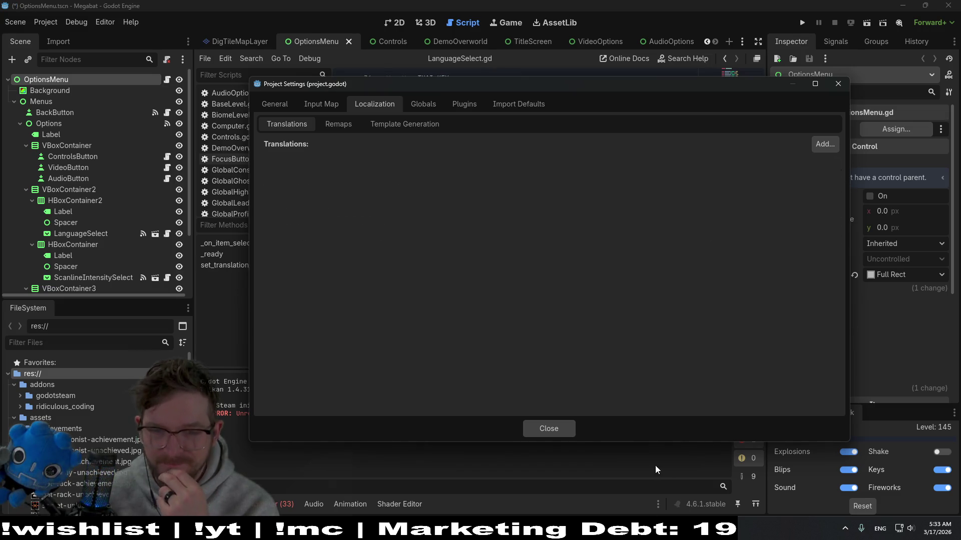
click(548, 436)
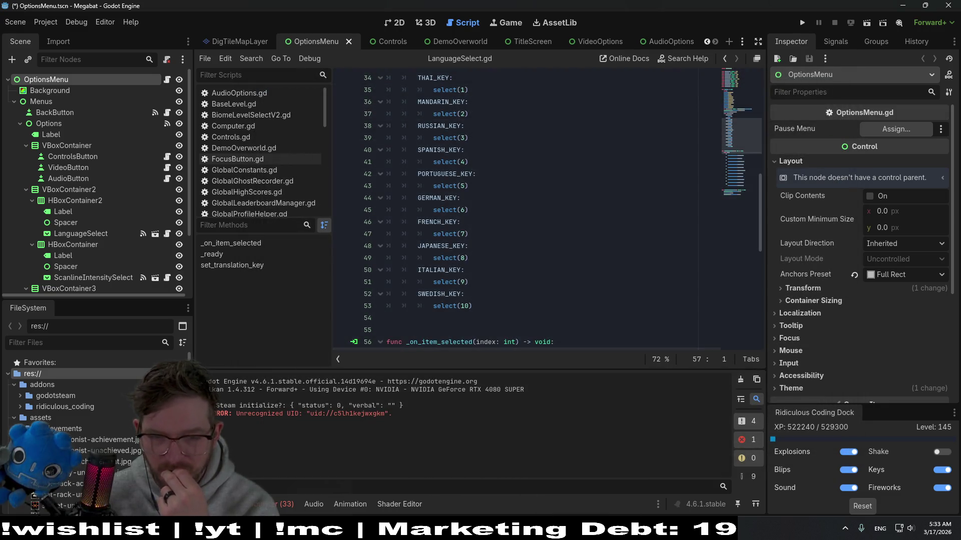
In VS Code, discard the pending changes to the Dutch translation file and return to Godot
click(525, 473)
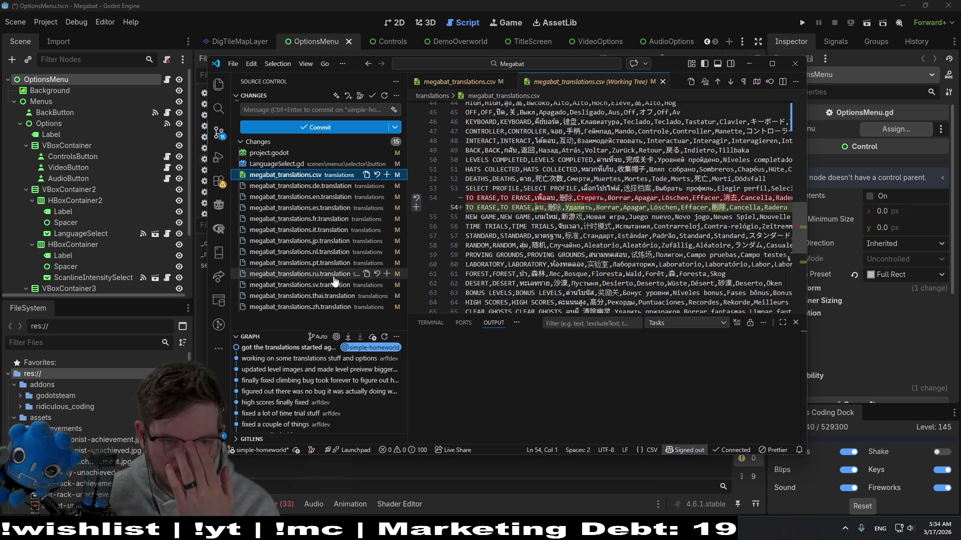
click(376, 252)
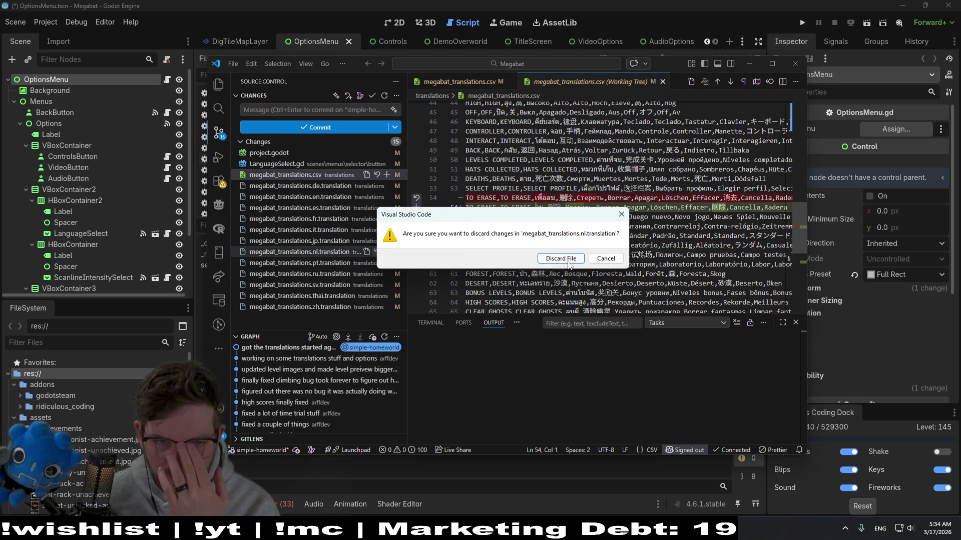
click(568, 262)
click(554, 490)
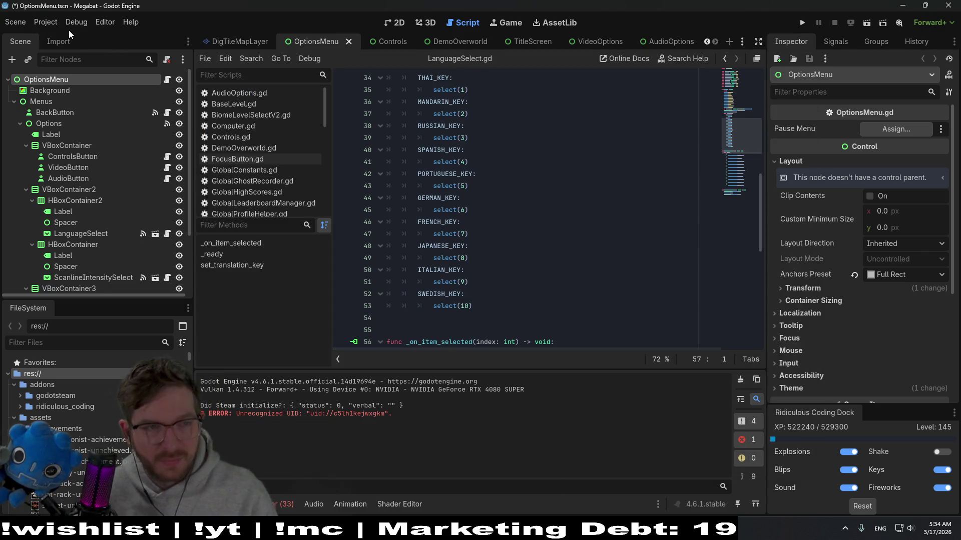
click(46, 22)
Add all thirteen files from the translations folder to Localization, then run the game
click(58, 38)
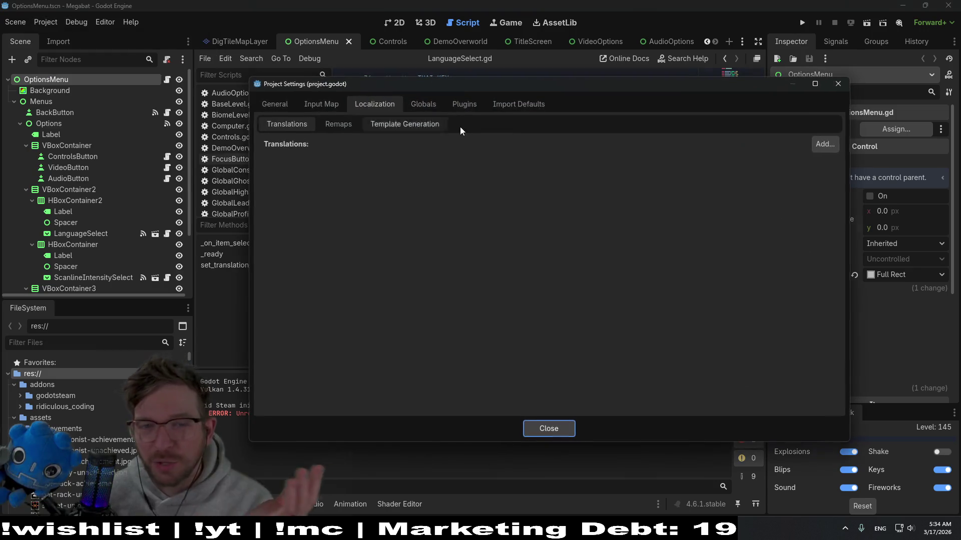
click(814, 148)
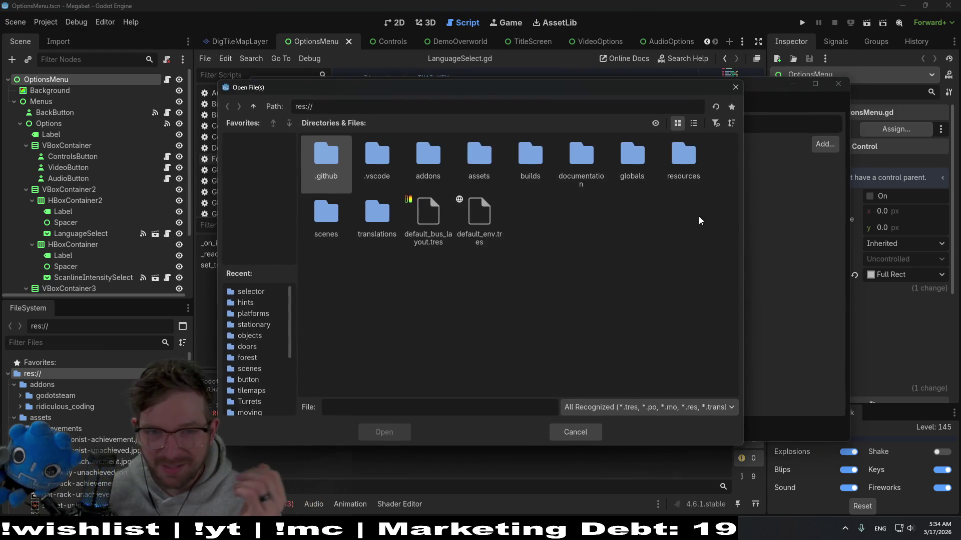
double_click(378, 213)
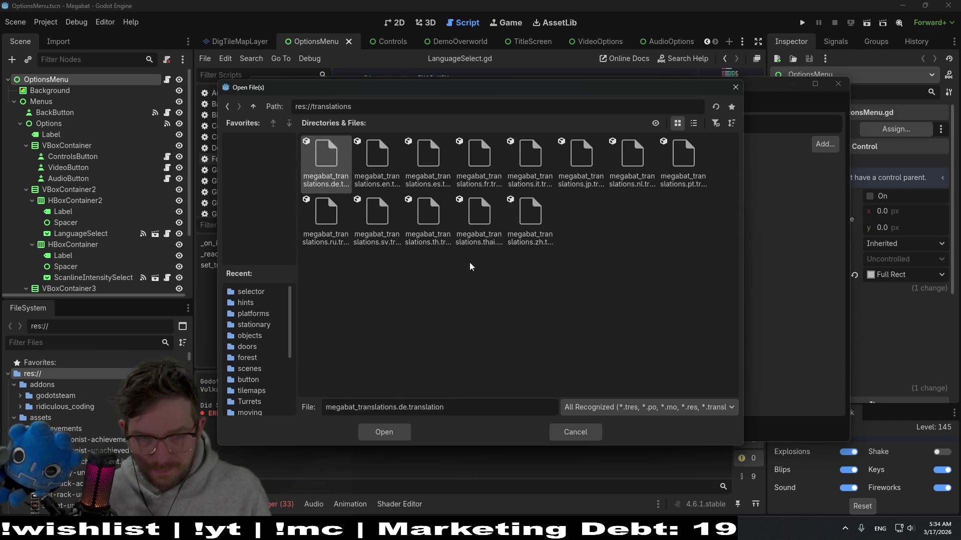
shift+click(532, 231)
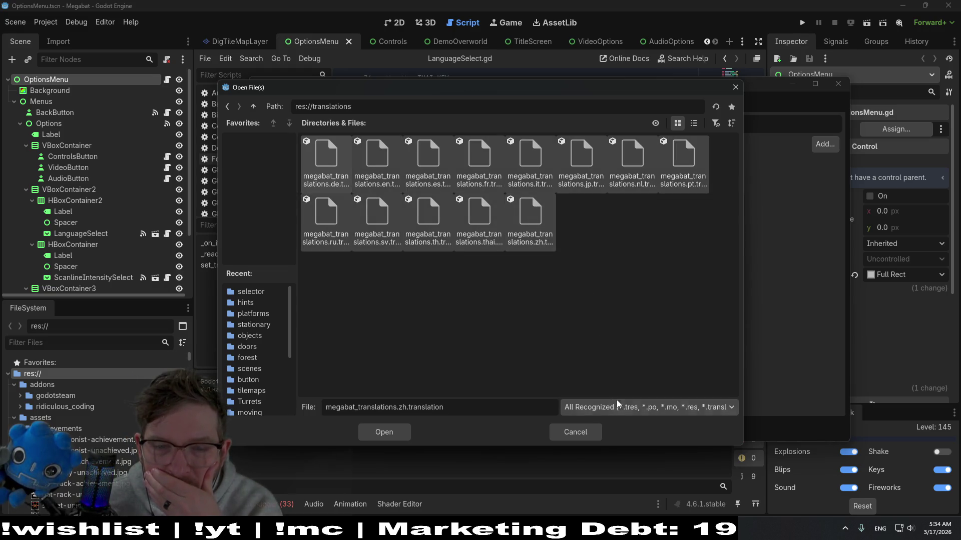
click(410, 432)
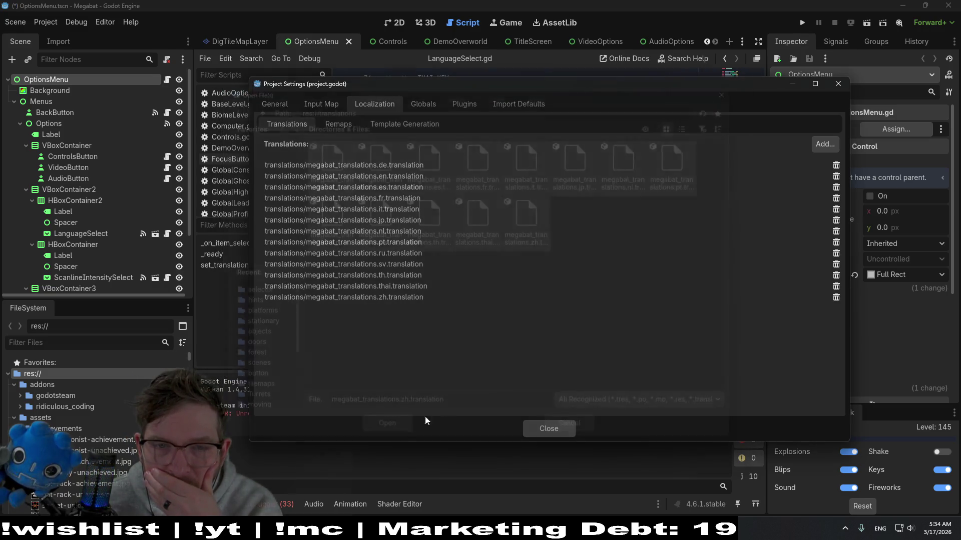
click(548, 430)
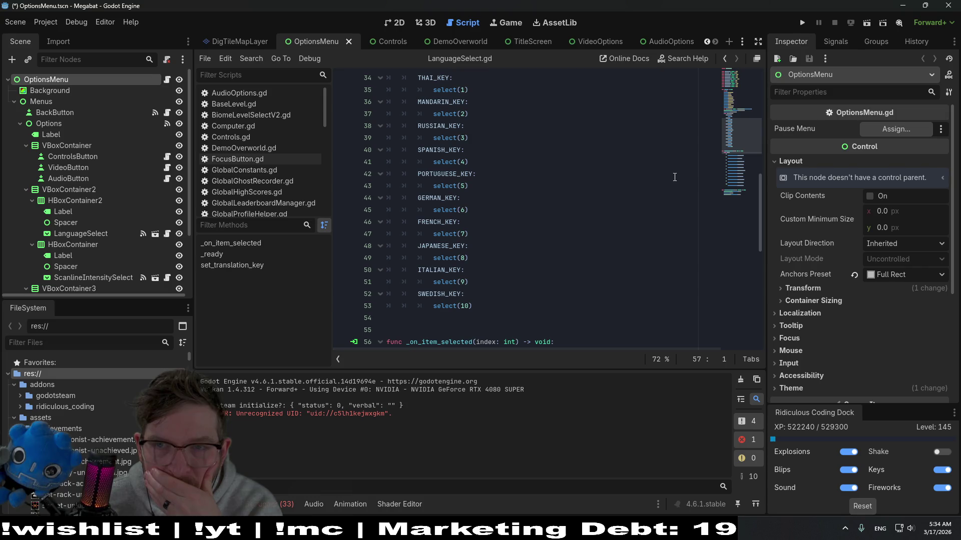
click(801, 23)
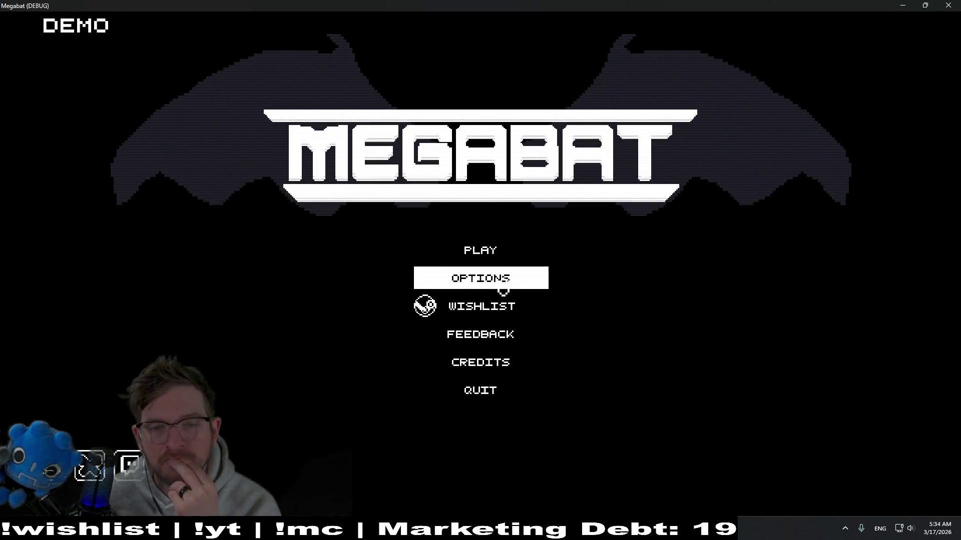
In the game's Options, switch the language to Thai and then Simplified Chinese
click(502, 284)
click(567, 213)
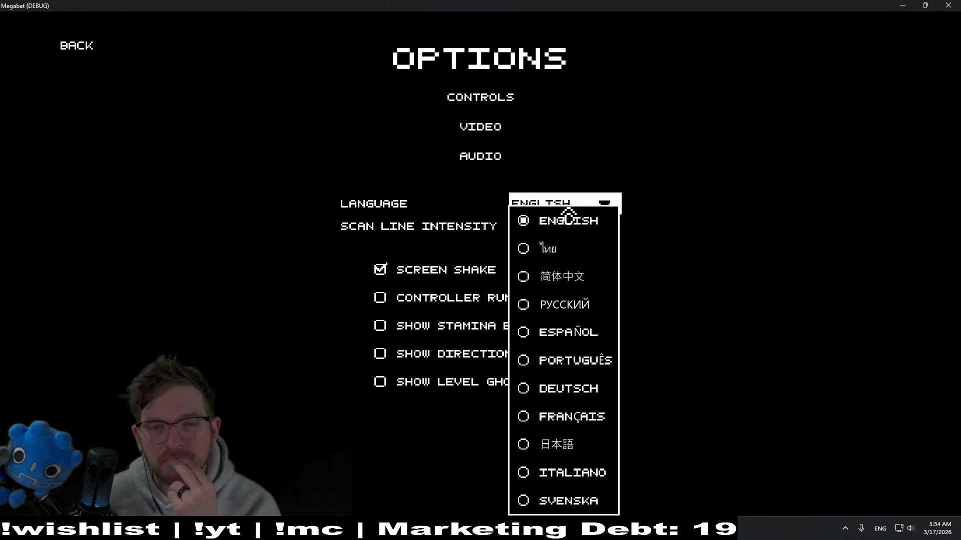
click(562, 261)
click(561, 215)
click(568, 278)
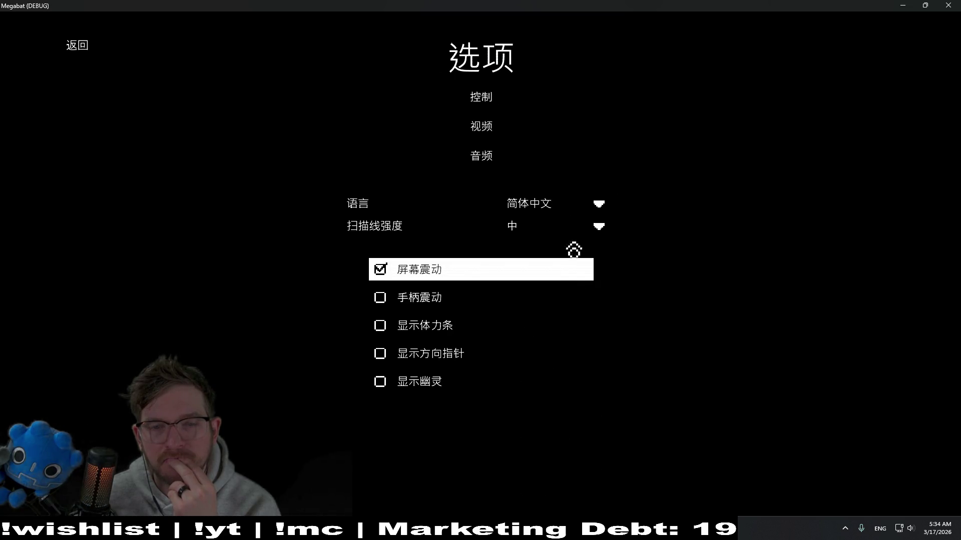
Switch the menu language to Russian and then Spanish
click(581, 210)
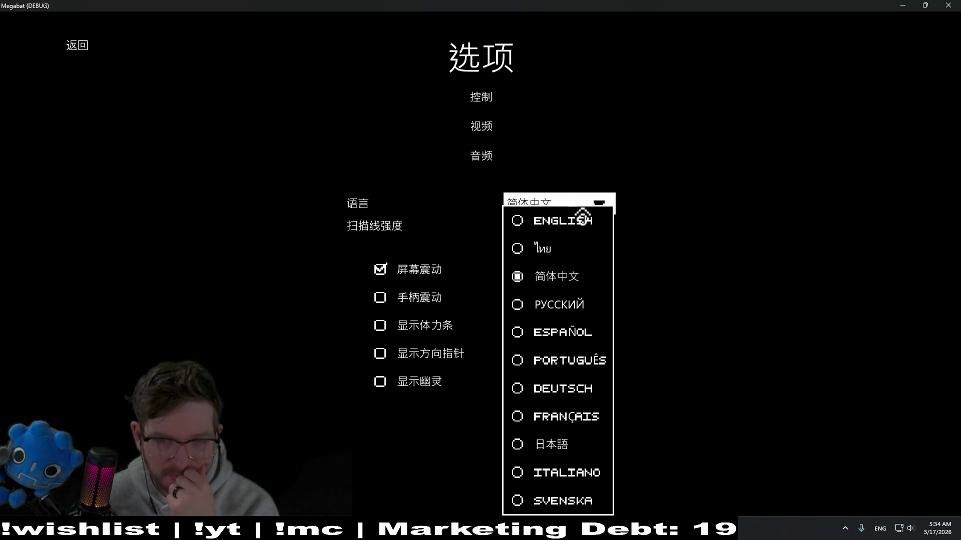
click(559, 304)
click(545, 210)
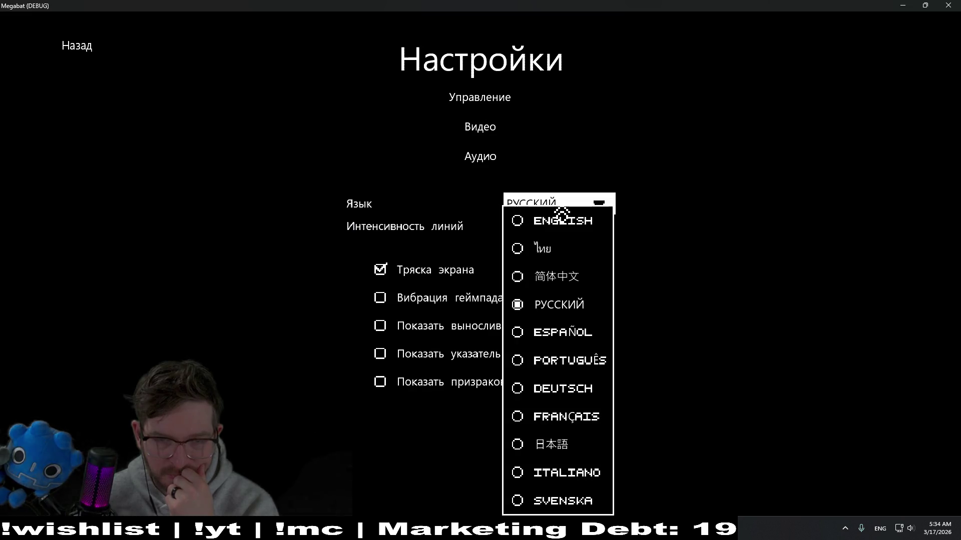
click(546, 345)
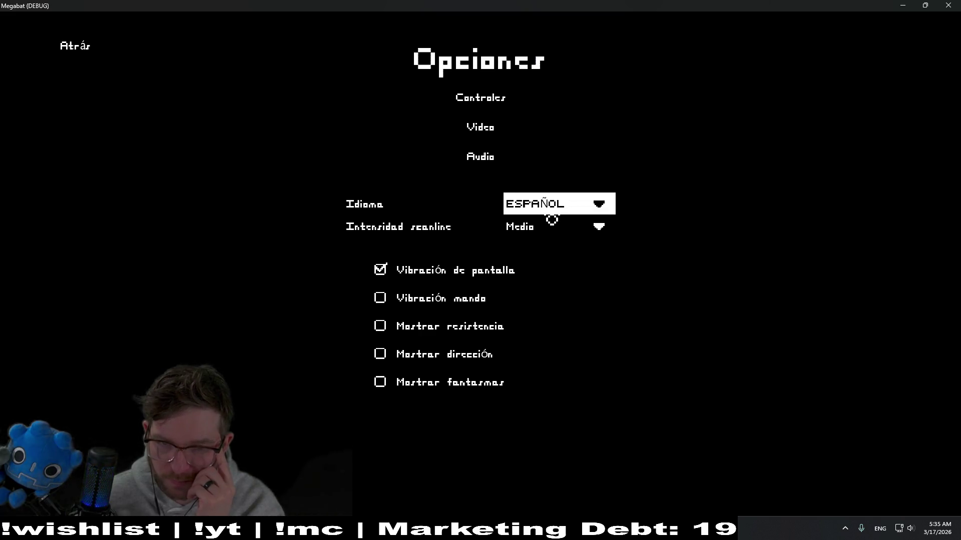
Switch the Options language through Portuguese, German, French and Italian
click(577, 215)
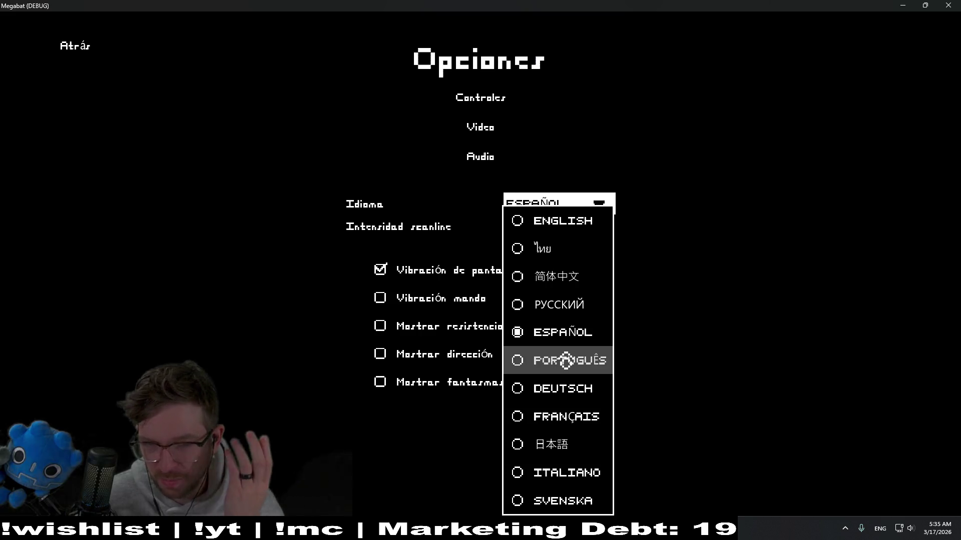
click(566, 363)
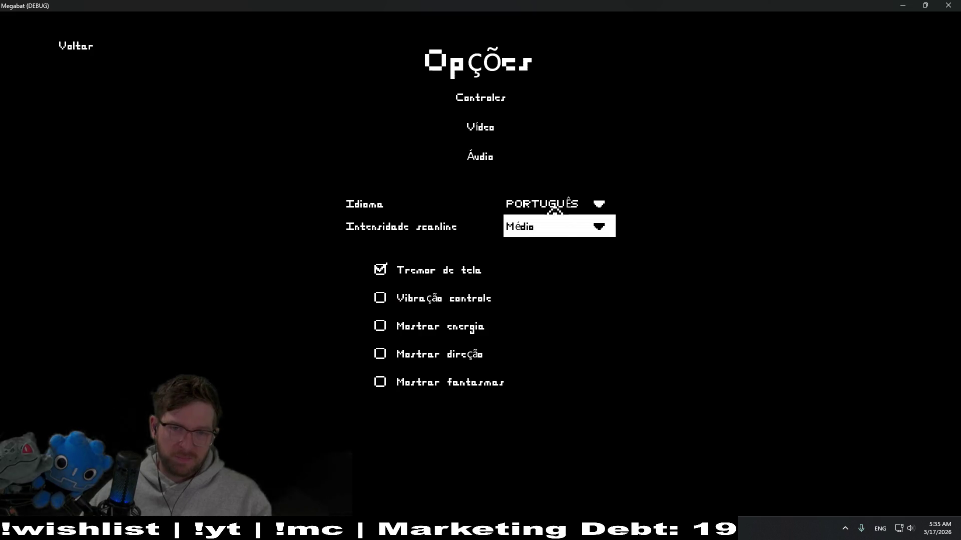
click(550, 209)
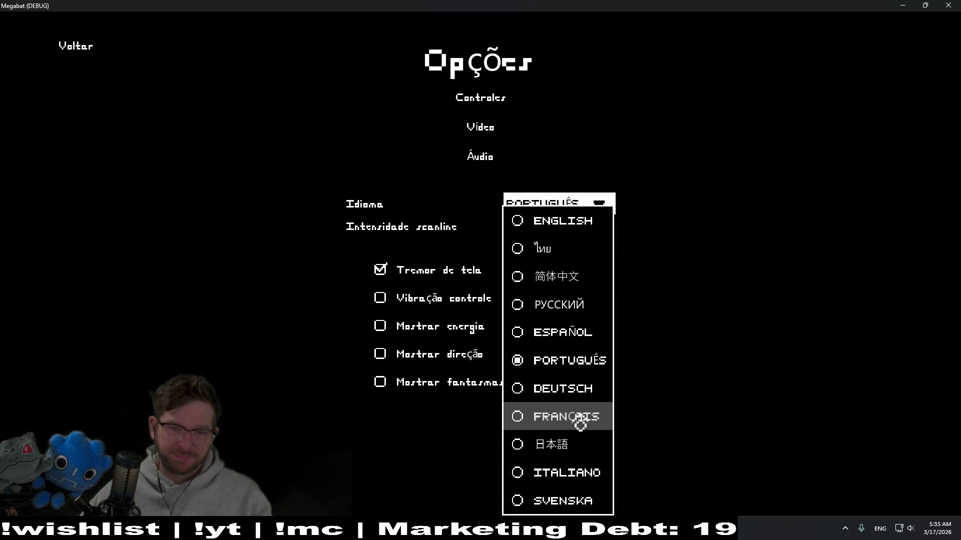
click(566, 392)
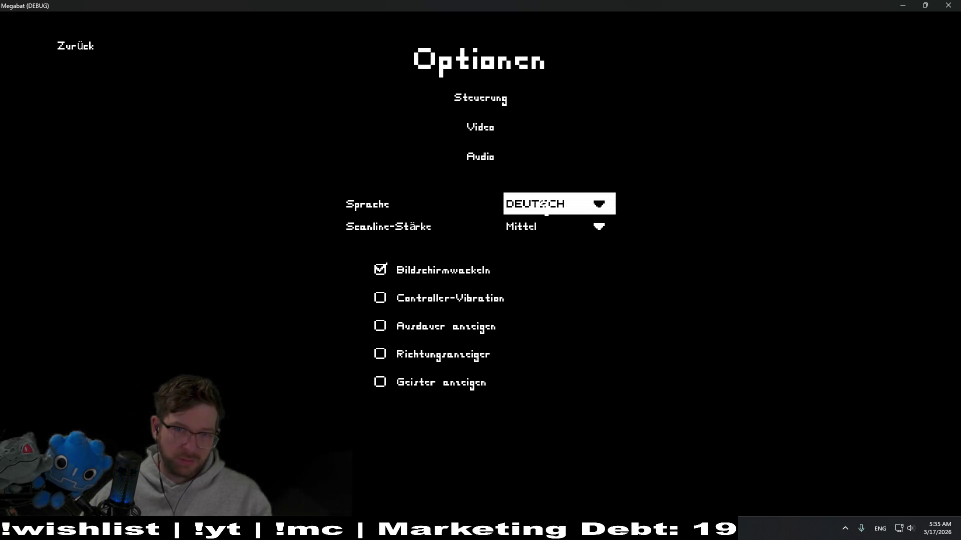
click(546, 207)
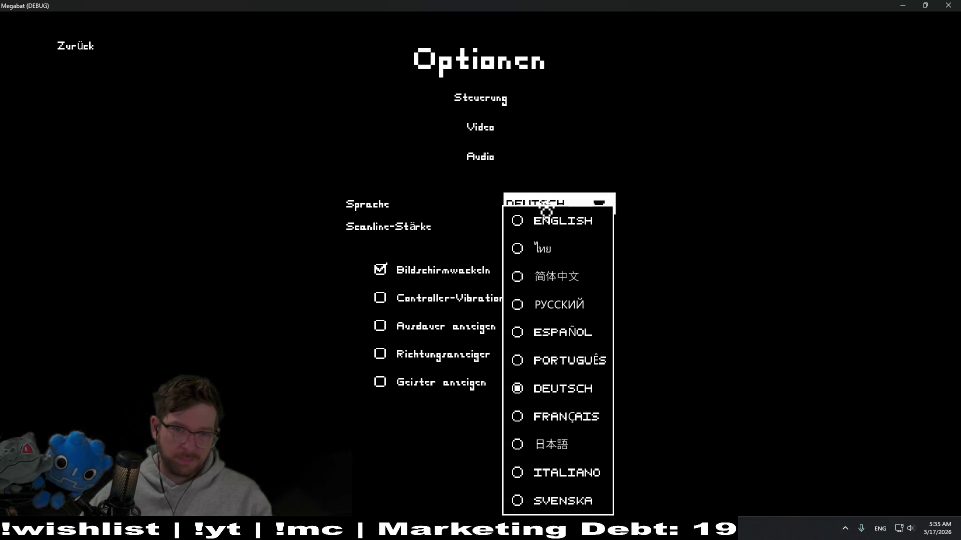
click(560, 416)
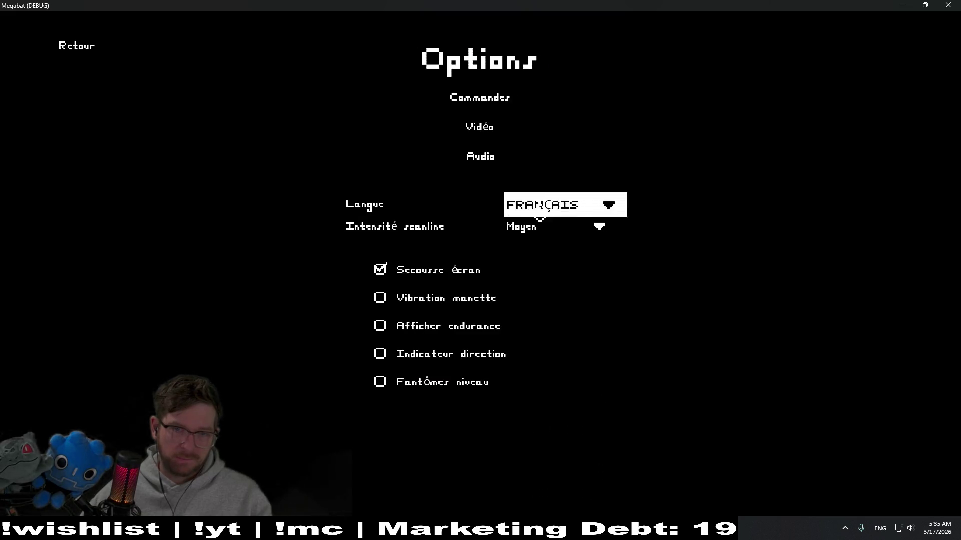
click(548, 207)
click(559, 484)
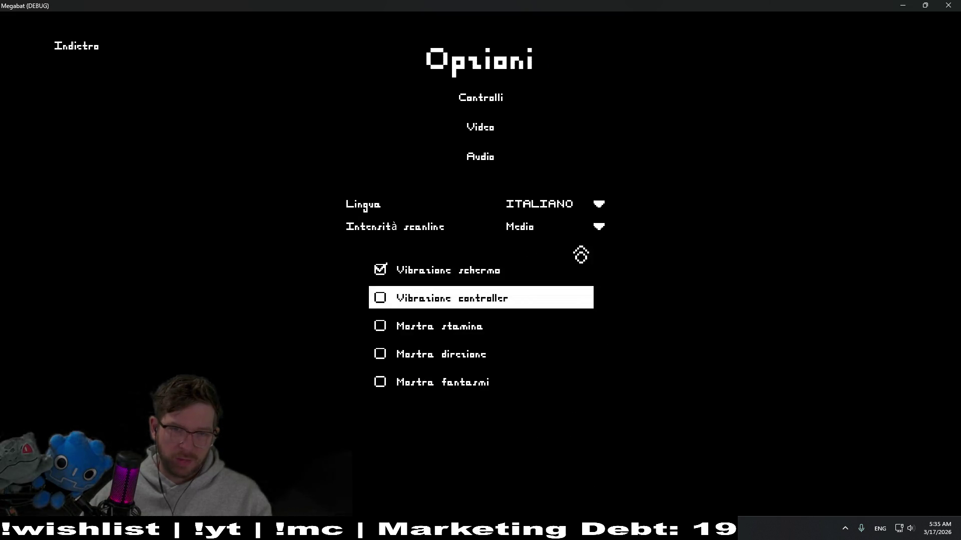
Switch to Swedish, Thai and back to English, leave Options and close the game
click(578, 208)
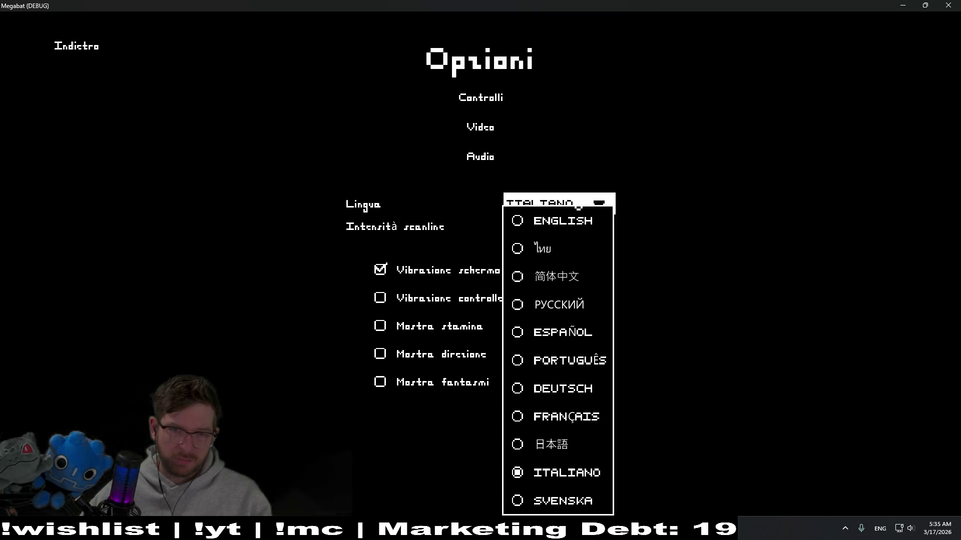
click(548, 499)
click(563, 206)
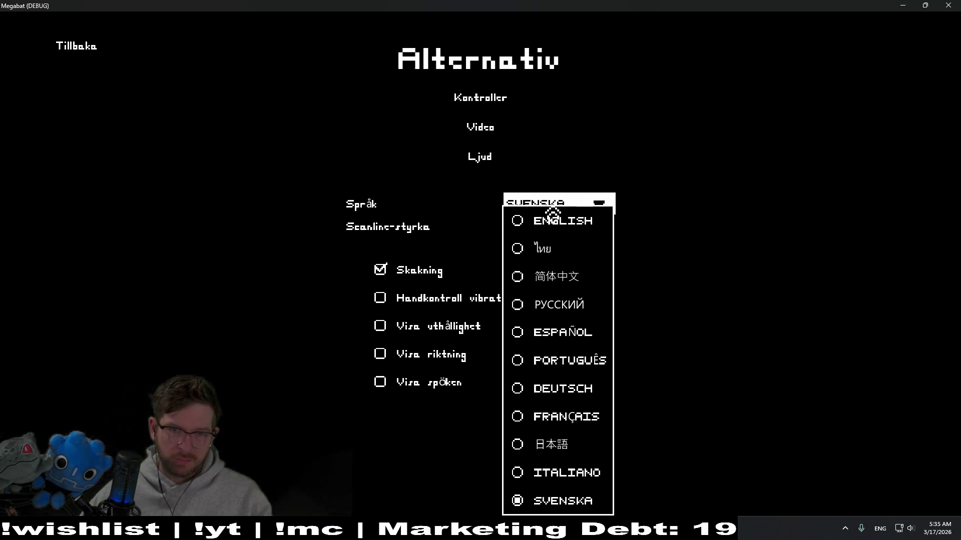
click(563, 249)
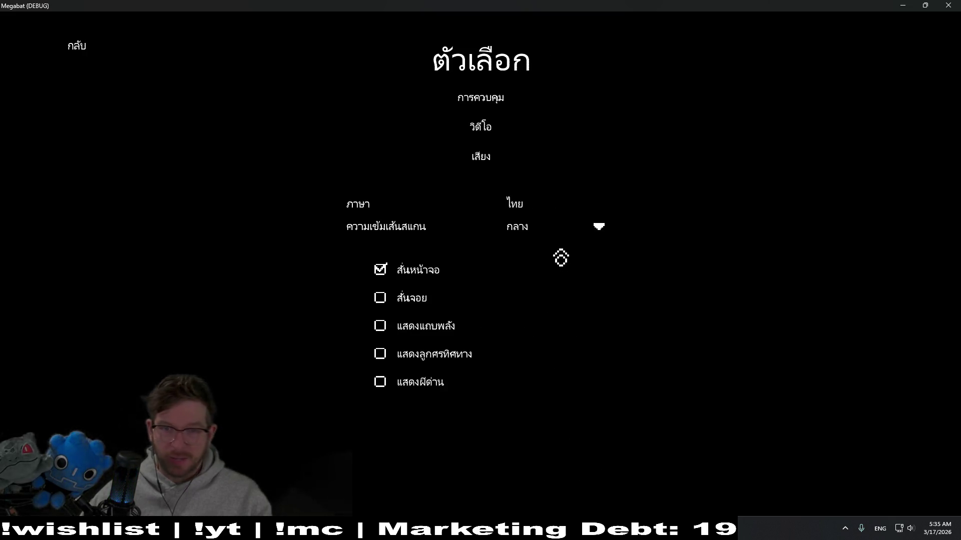
click(574, 211)
click(548, 221)
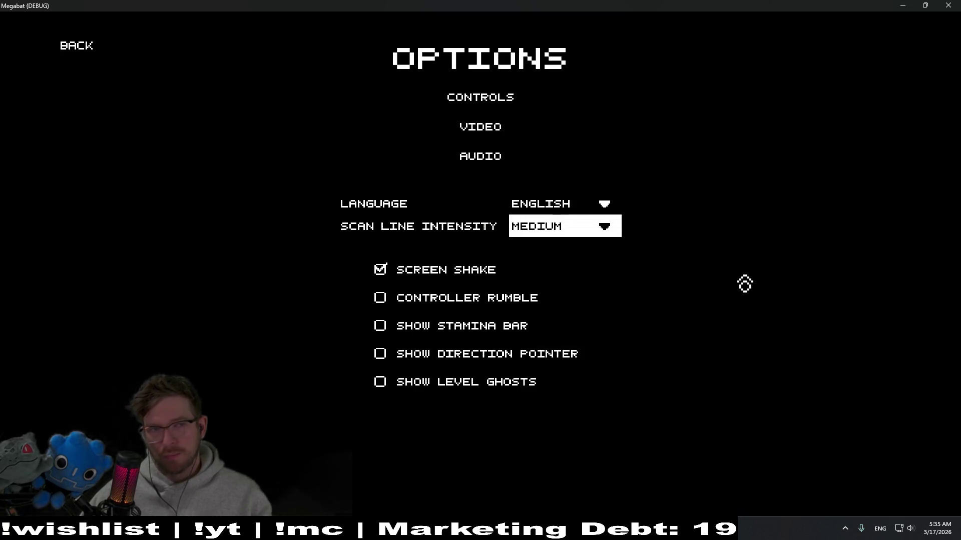
click(75, 45)
click(948, 5)
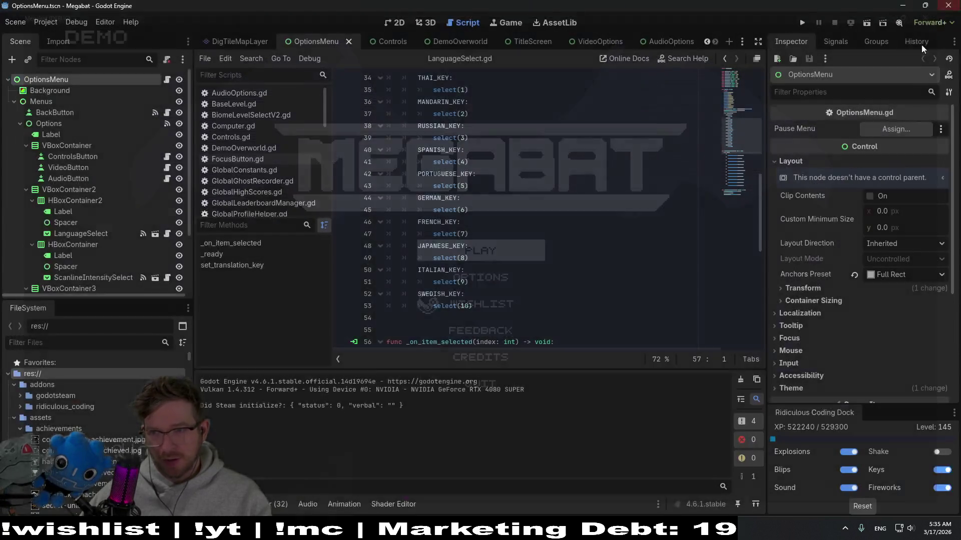
Leave the JAPANESE_KEY line in LanguageSelect.gd and switch to the pxfont.com browser tab
click(483, 249)
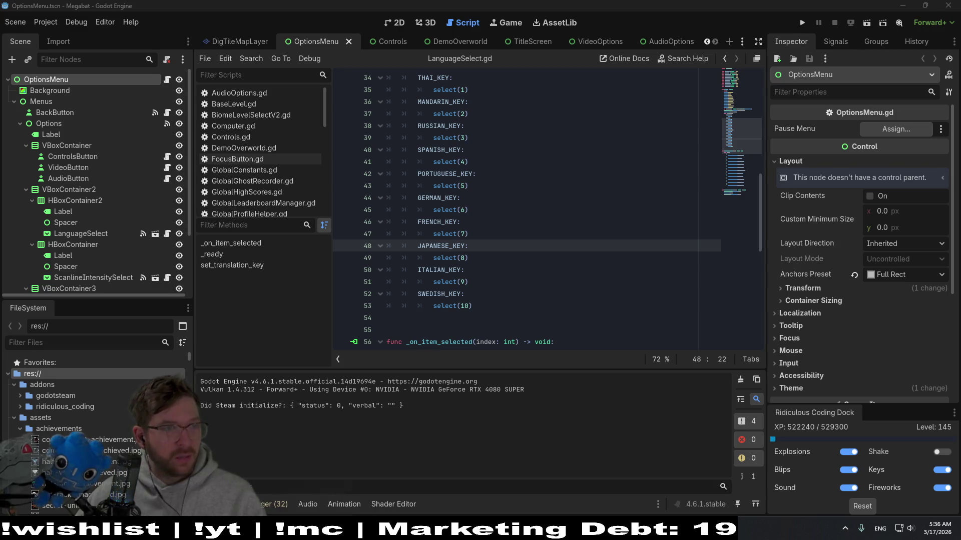
key(alt+Tab)
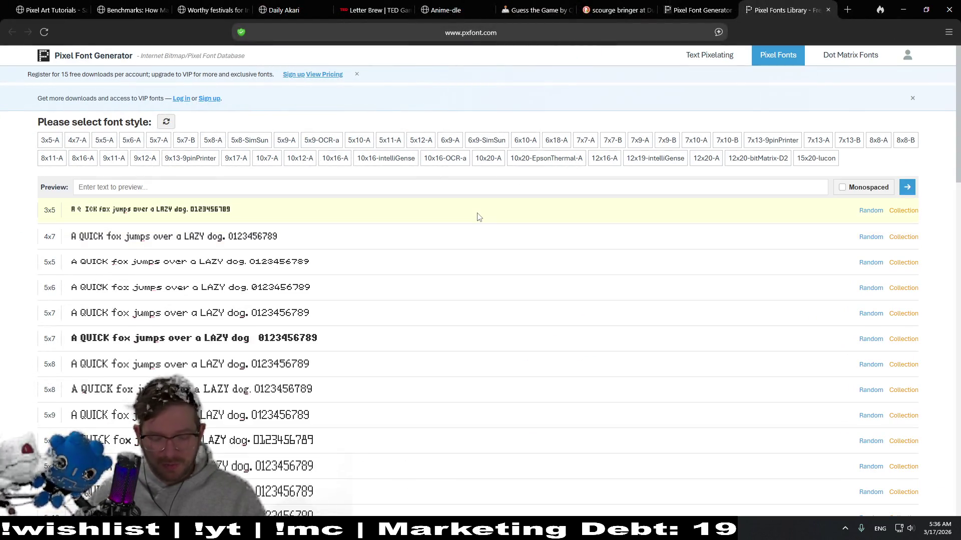
Switch the keyboard to the Japanese IME and enter ありがと as the preview text
mouse_move(853, 15)
mouse_down()
mouse_move(853, 38)
mouse_move(758, 49)
mouse_up()
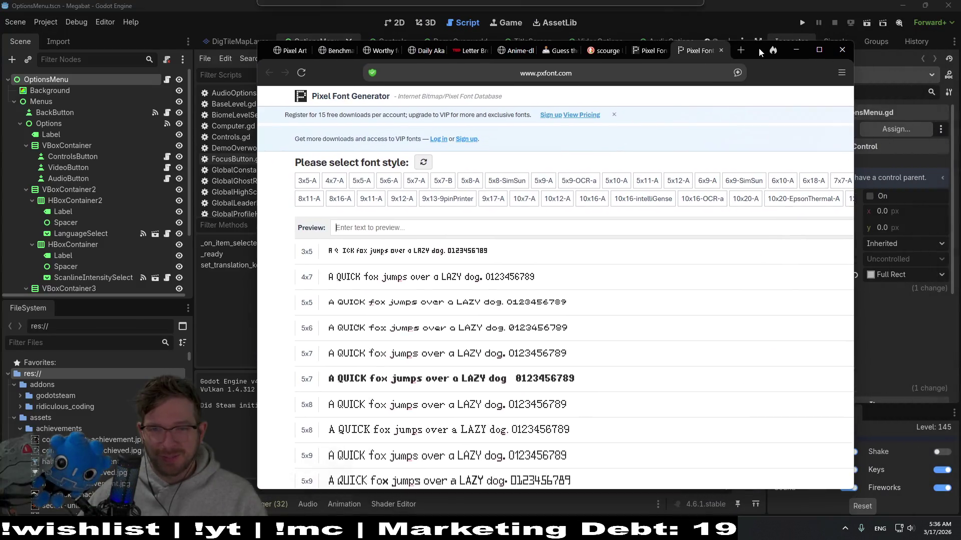
click(511, 244)
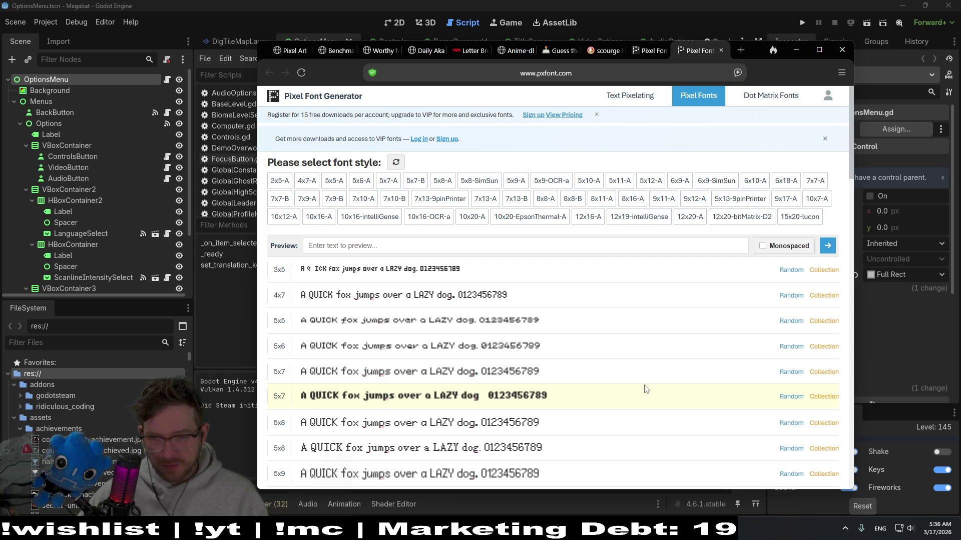
key(super)
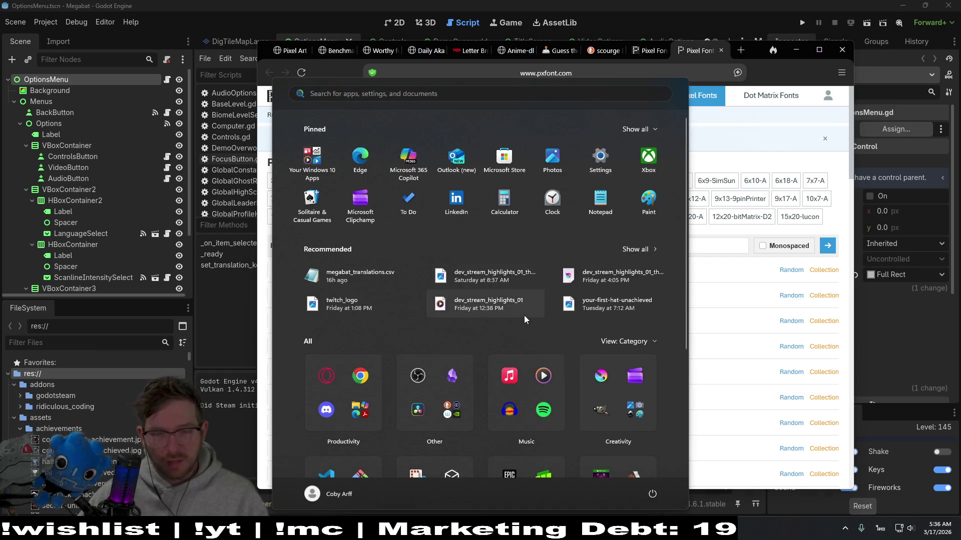
key(super+space)
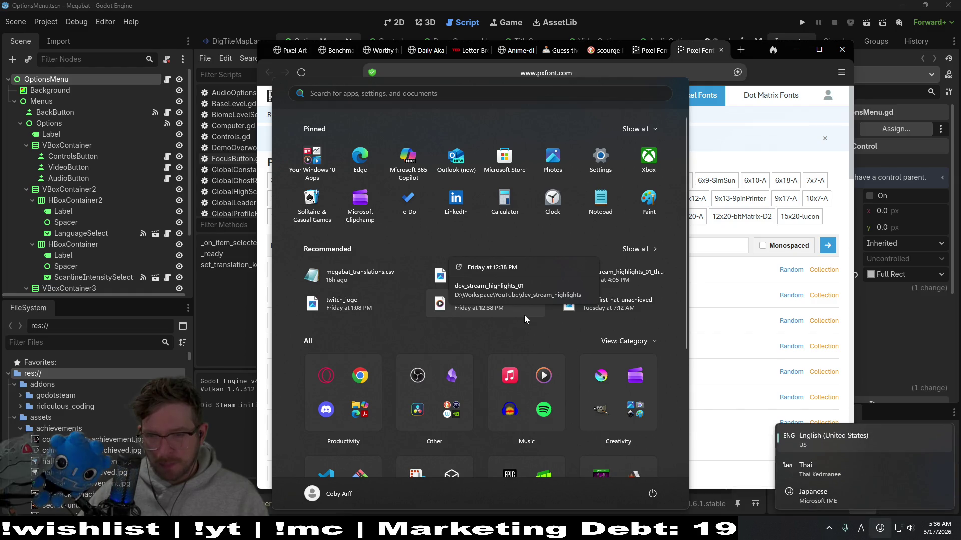
key(super+space)
key(super+space)
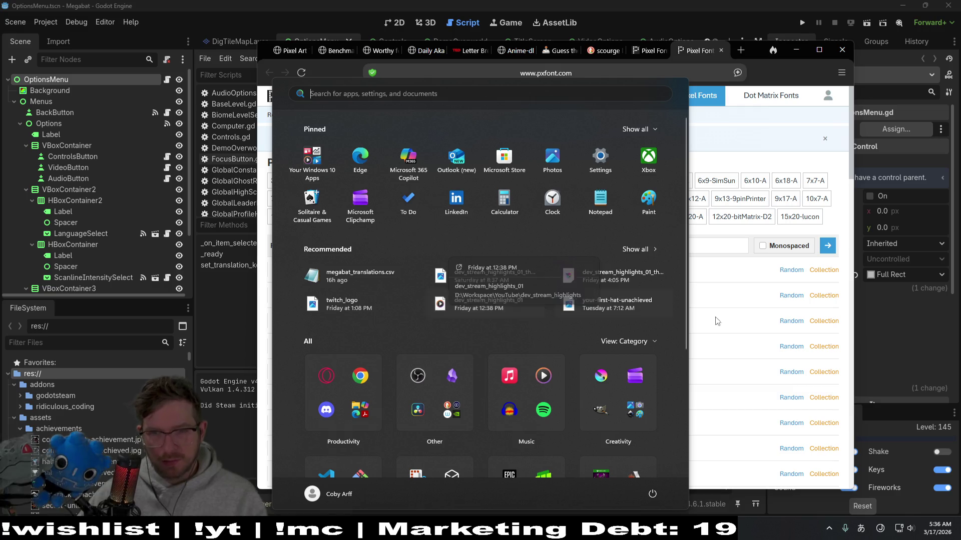
click(726, 245)
text(ar)
key(Escape)
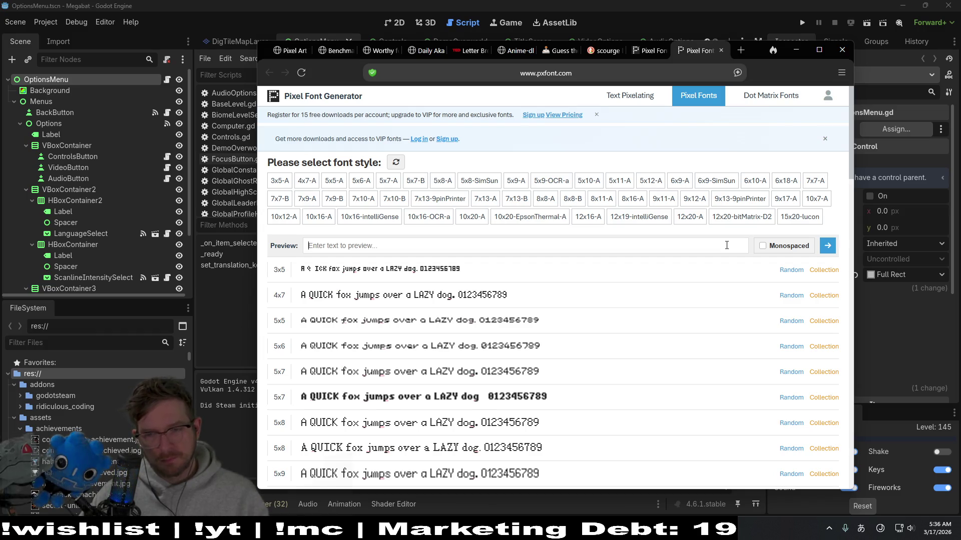
text(ariga)
key(Escape)
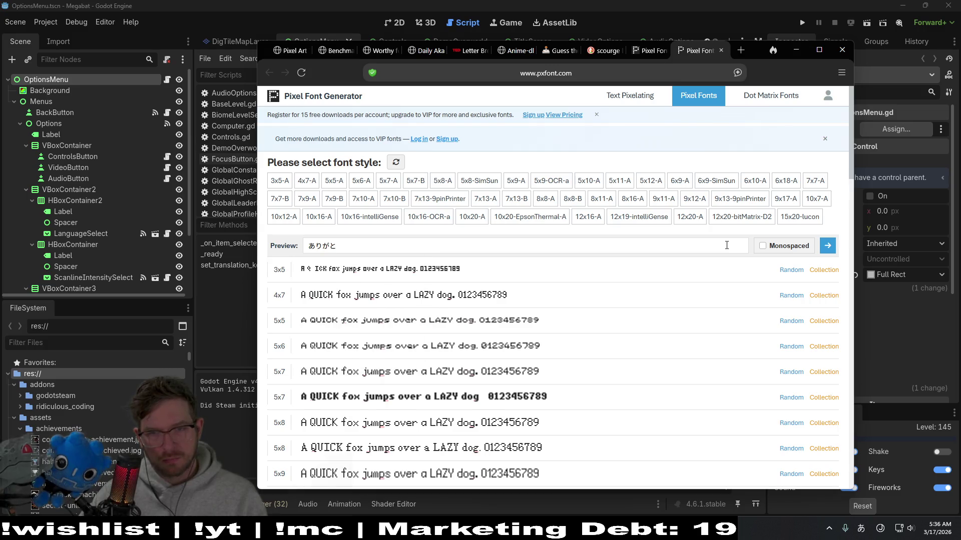
Render ありがと in every pixel font, then delete the preview text again
click(827, 246)
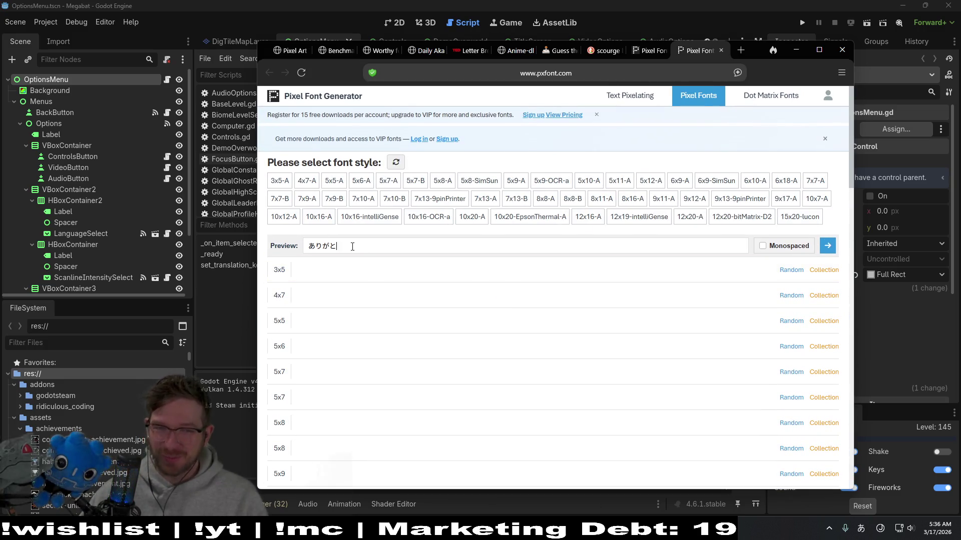
double_click(350, 247)
key(BackSpace)
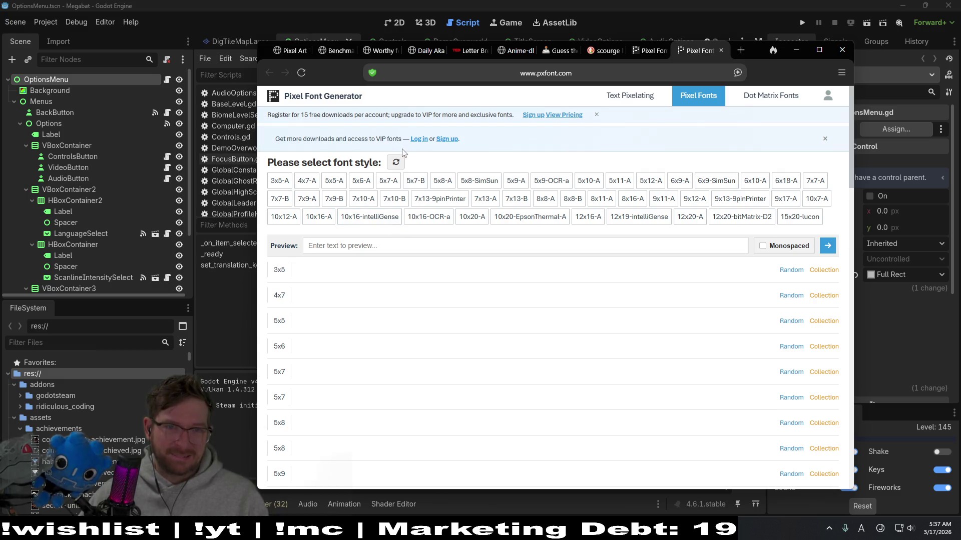
Search DuckDuckGo for 'pixel art font for the japanese language' in a new tab
click(721, 51)
click(740, 50)
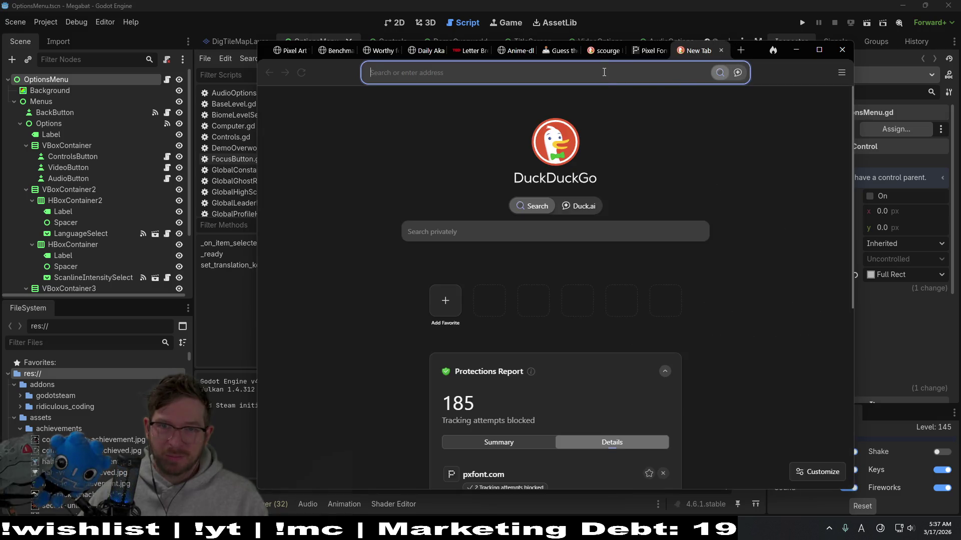
text(pixel art )
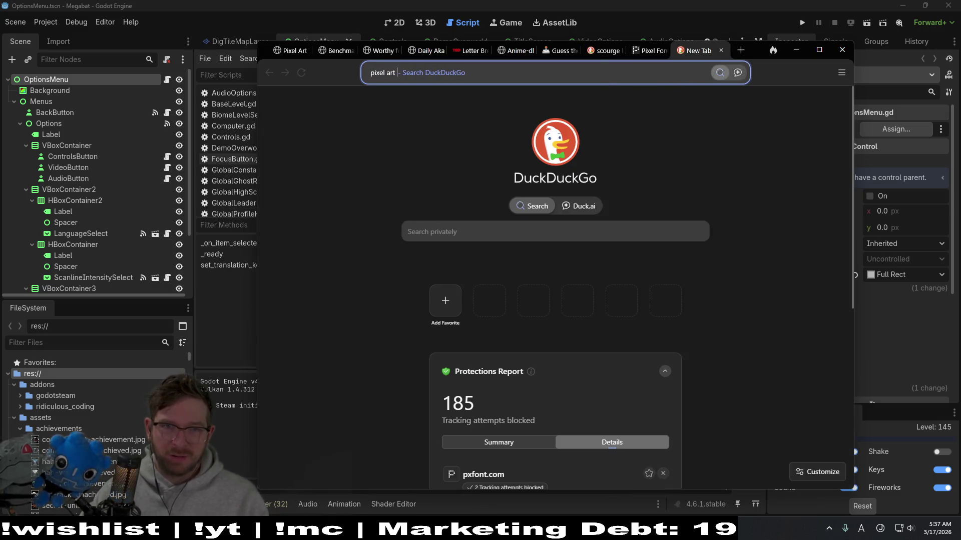
text(font f)
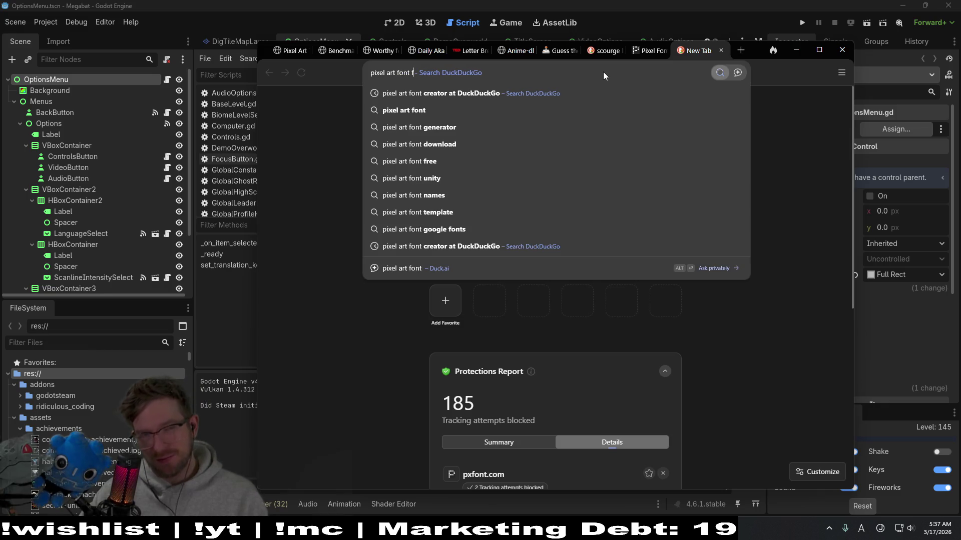
text(or other)
key(BackSpace)
key(BackSpace)
key(BackSpace)
key(BackSpace)
key(BackSpace)
text(all)
key(BackSpace)
key(BackSpace)
key(BackSpace)
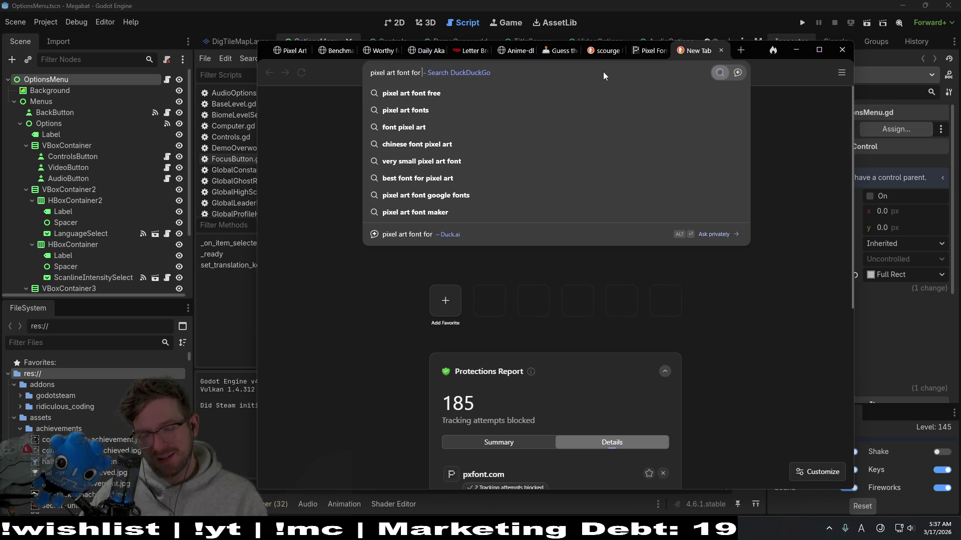
text(the japanese language)
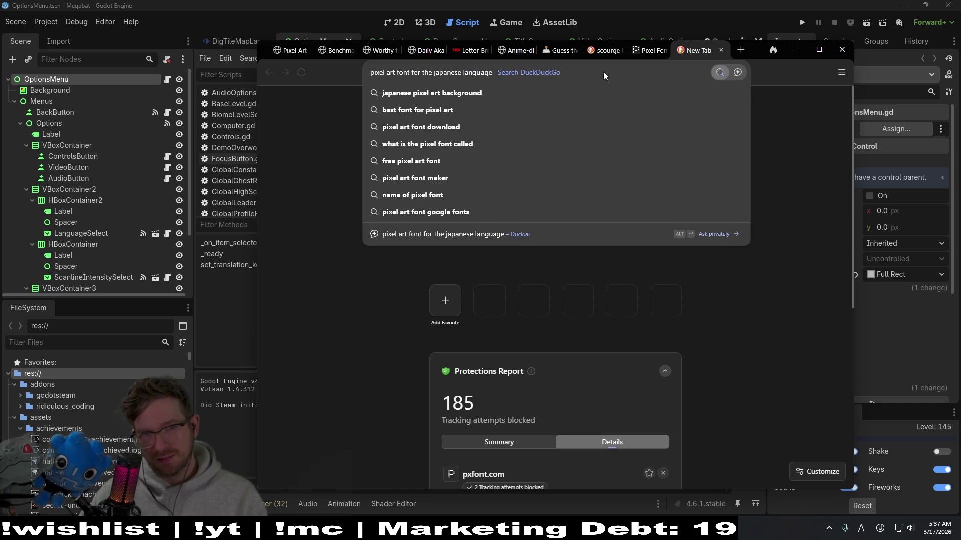
key(Return)
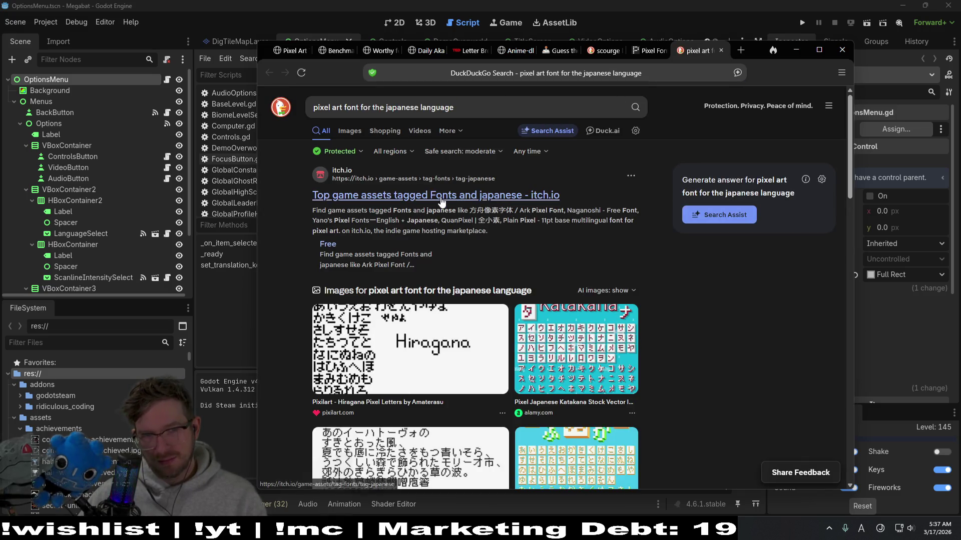
Open the itch.io Japanese-tagged font assets result and the Plain Pixel font page
click(441, 197)
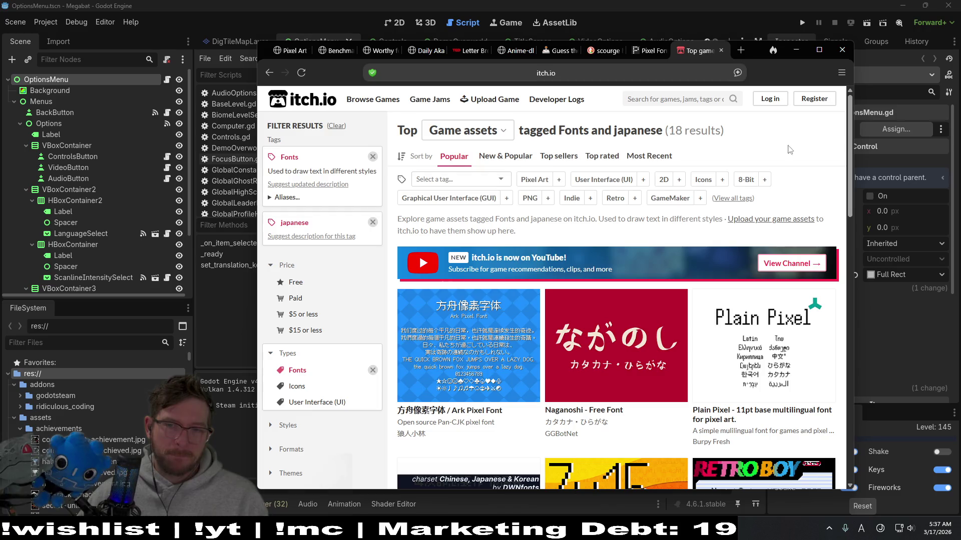
mouse_move(762, 345)
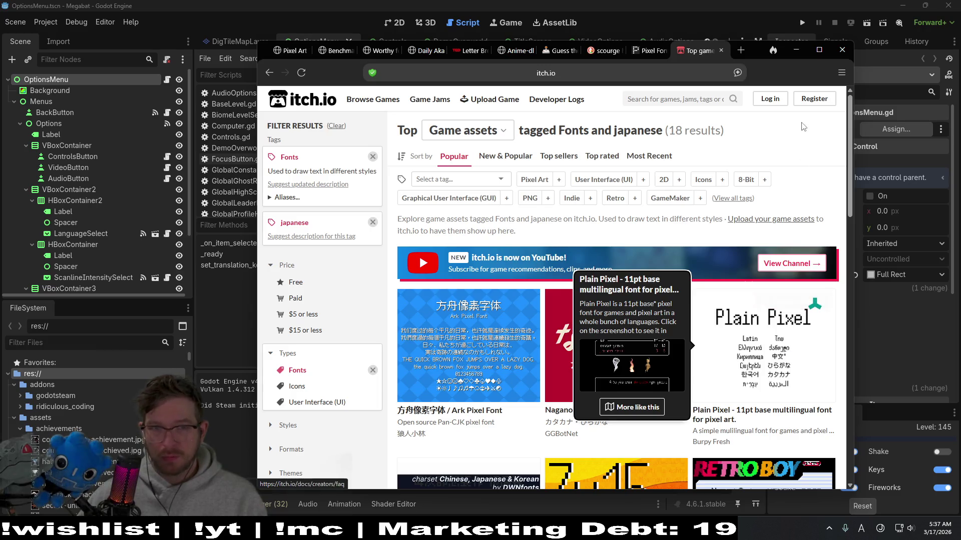
scroll(849, 166, down, 1)
scroll(848, 165, down, 3)
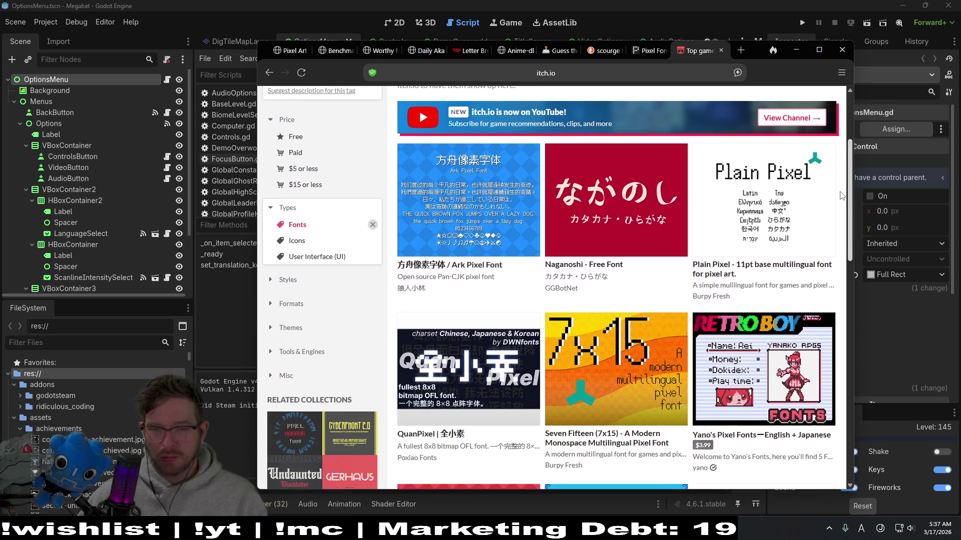
scroll(848, 166, up, 3)
click(751, 264)
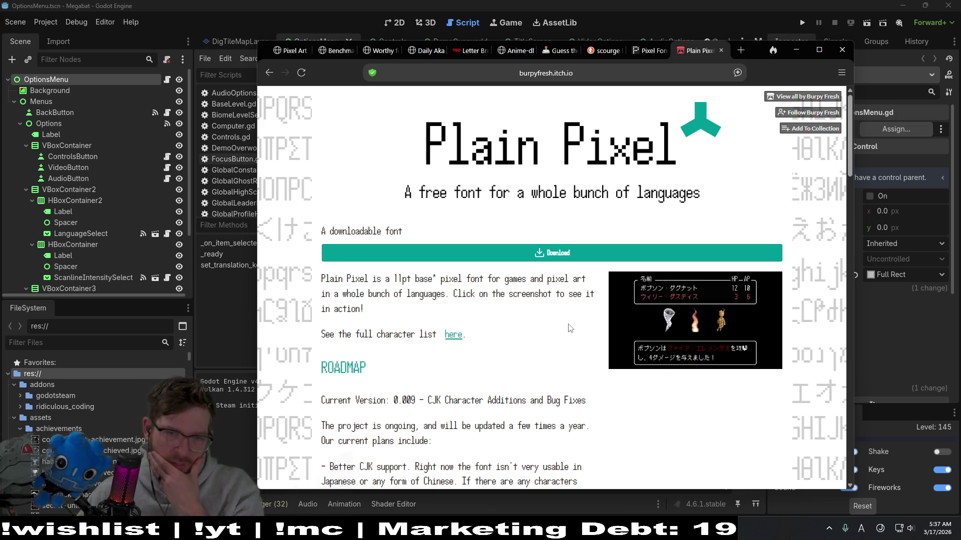
scroll(568, 324, down, 2)
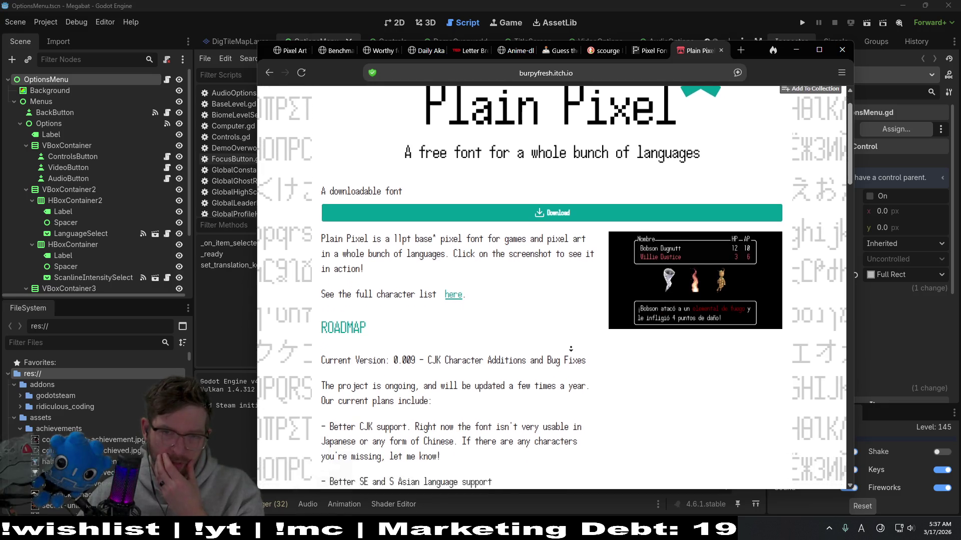
Review Plain Pixel's example screenshot, then scroll through its CC BY 4.0 license, notes and download sections
click(714, 264)
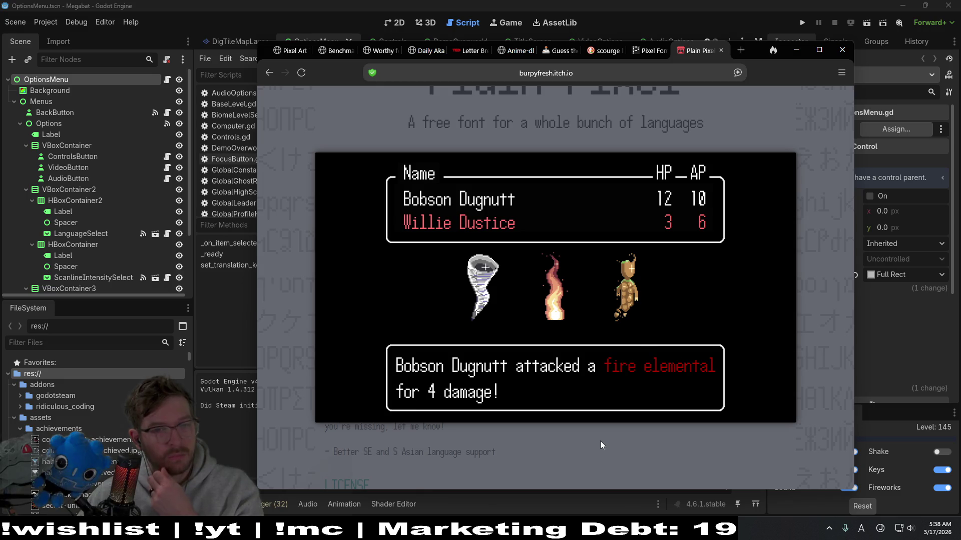
click(600, 443)
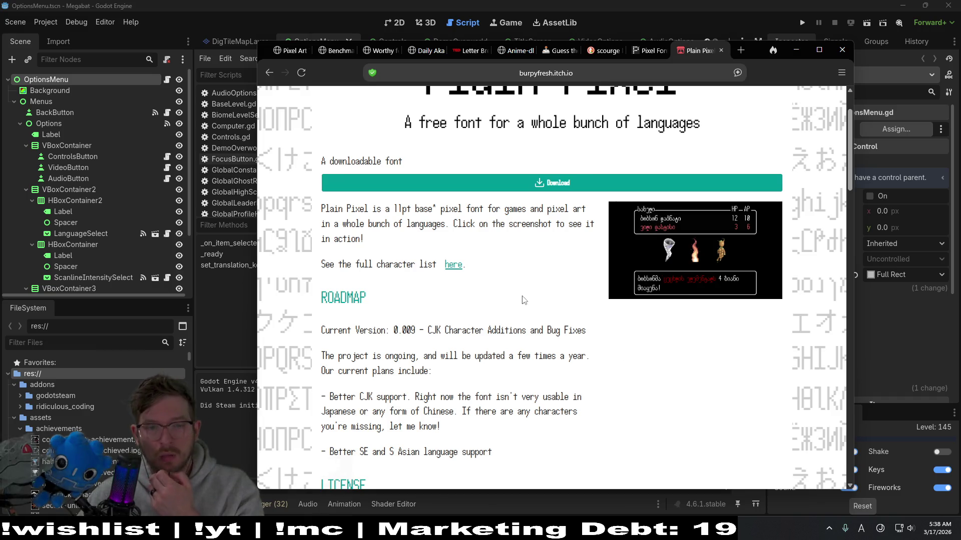
scroll(570, 338, down, 2)
scroll(517, 324, down, 3)
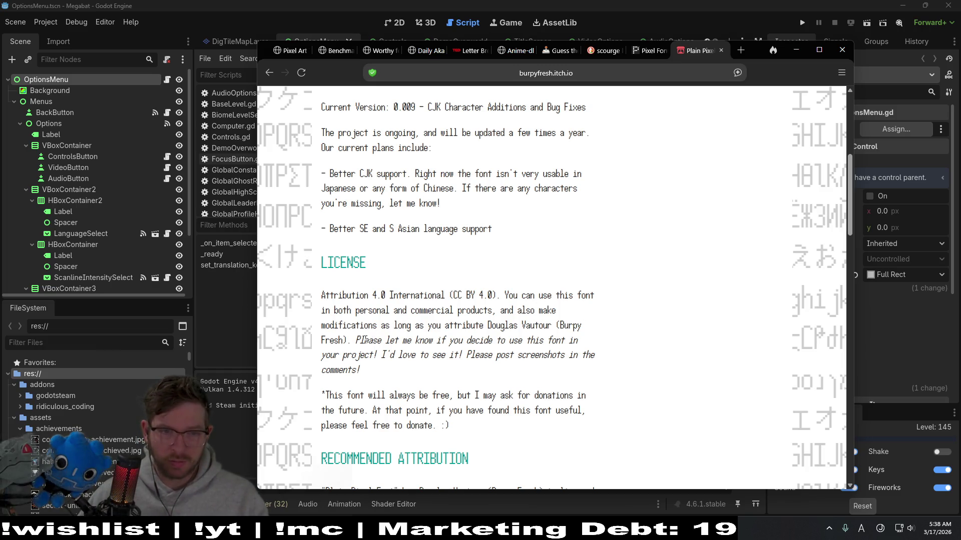
scroll(638, 289, down, 1)
scroll(638, 288, down, 1)
scroll(639, 291, down, 1)
scroll(639, 291, down, 1)
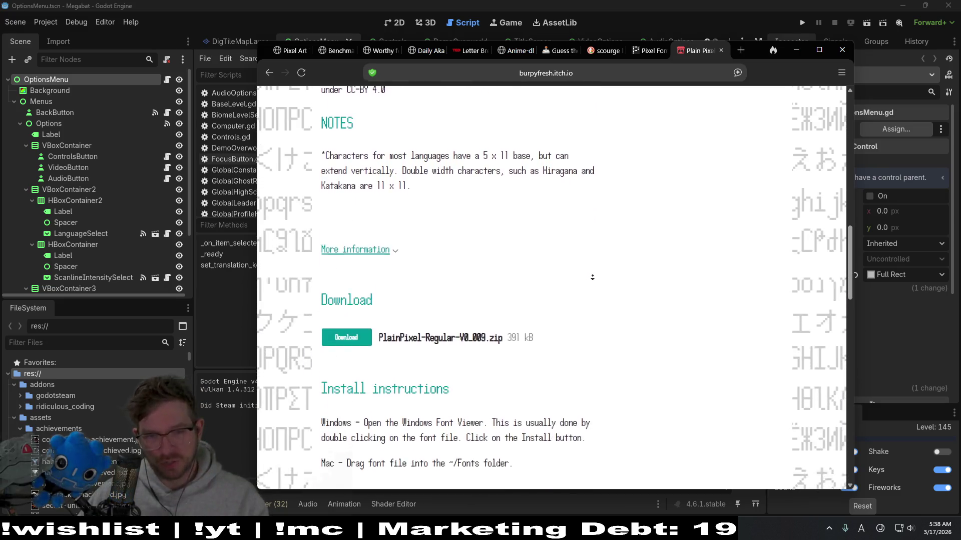
middle_click(593, 279)
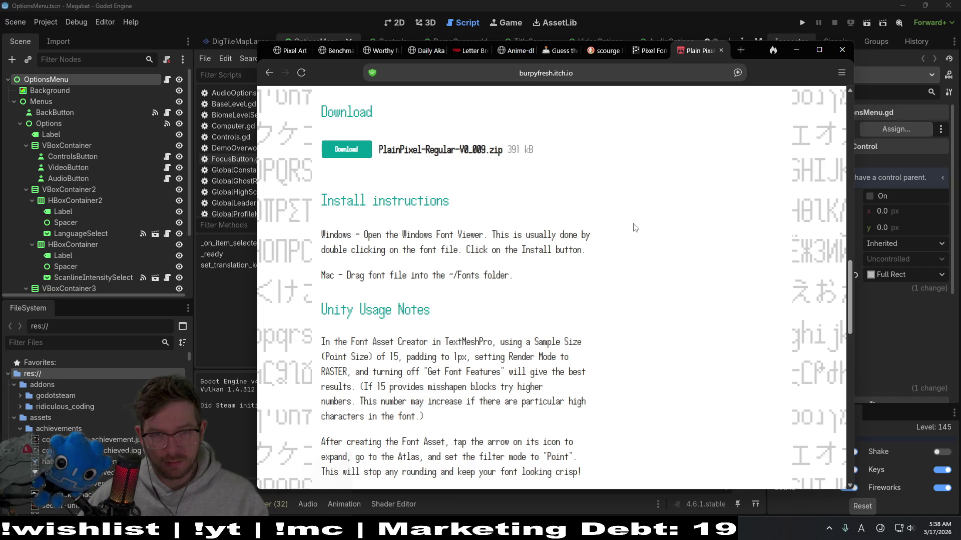
scroll(634, 229, down, 5)
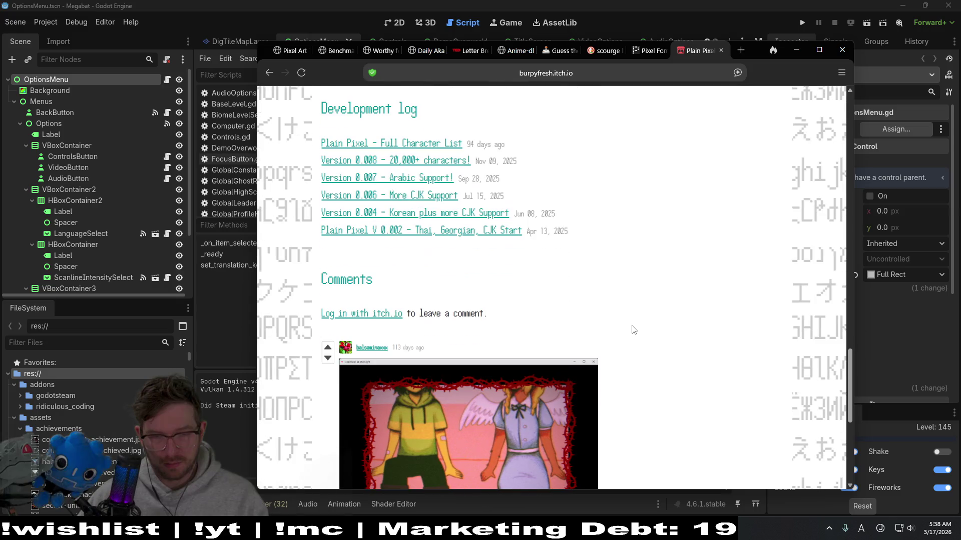
middle_click(675, 321)
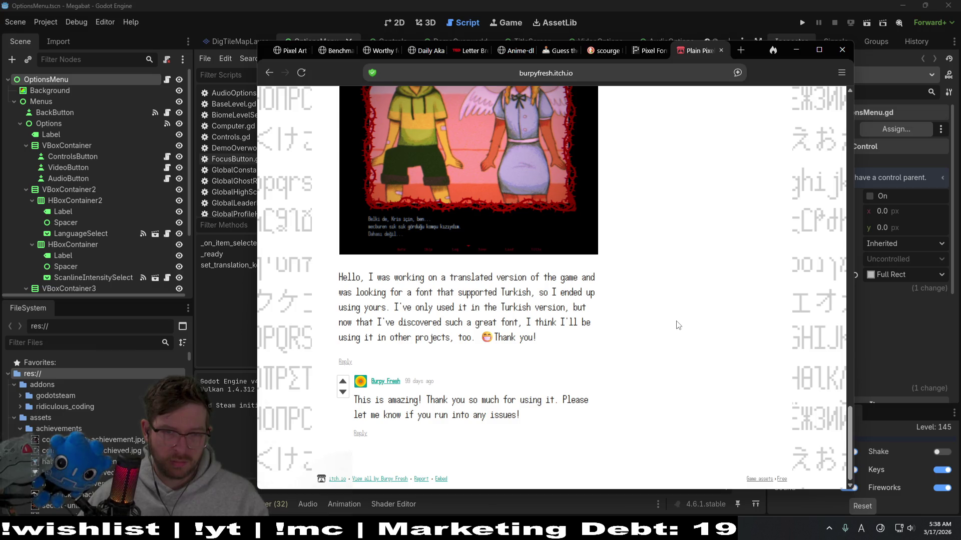
middle_click(673, 305)
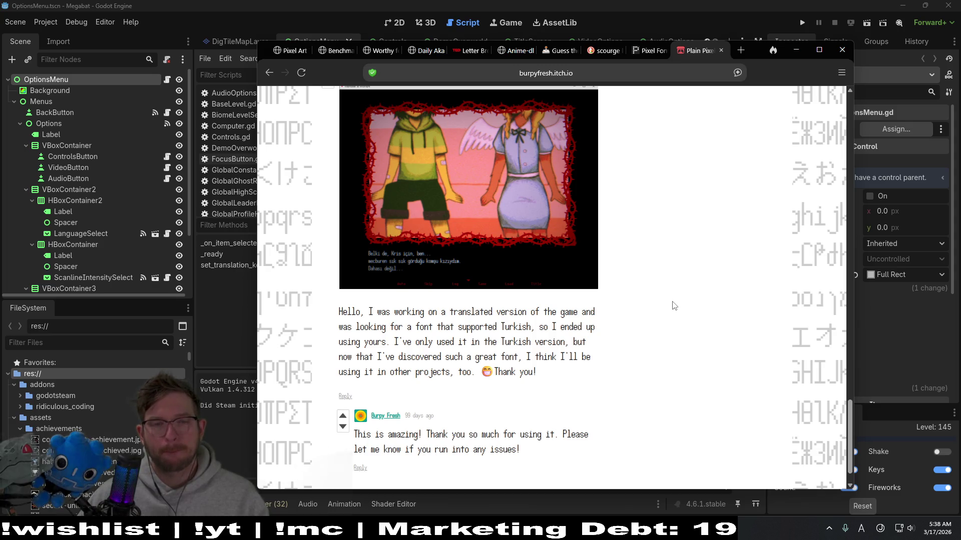
scroll(673, 306, up, 10)
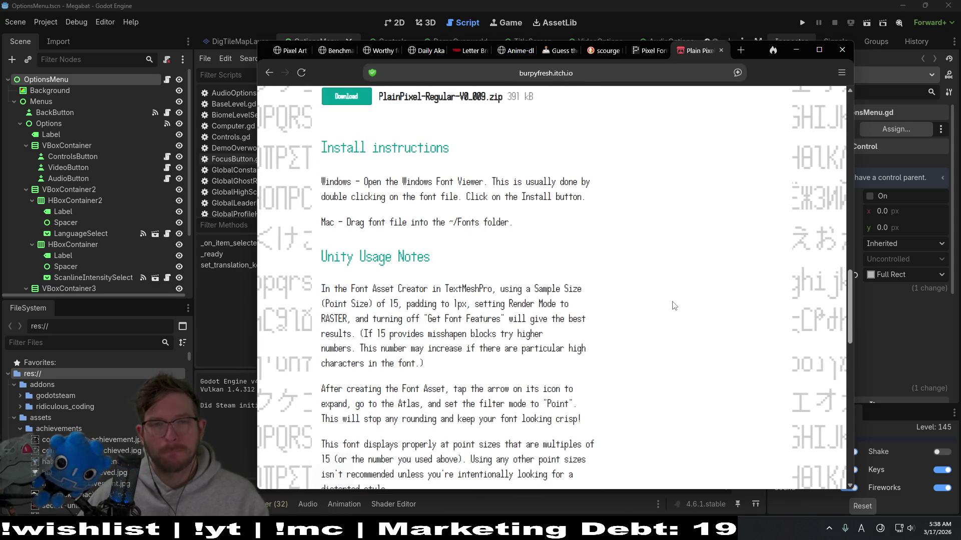
scroll(672, 305, up, 5)
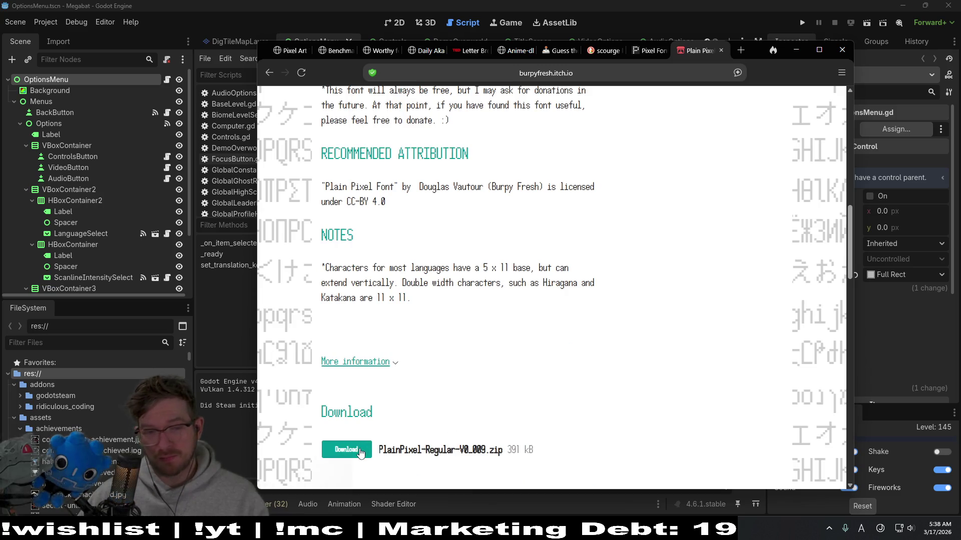
scroll(562, 373, up, 2)
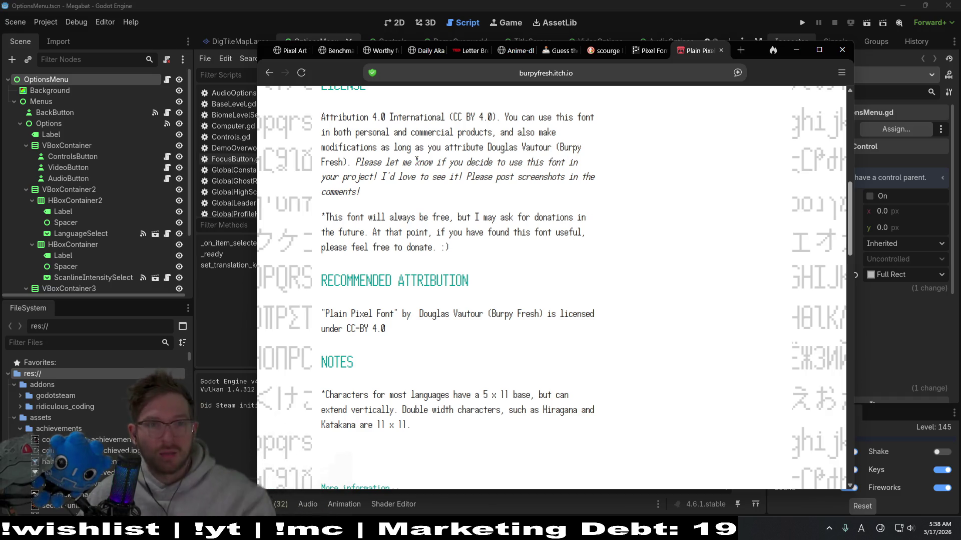
double_click(417, 117)
click(570, 302)
scroll(571, 312, down, 2)
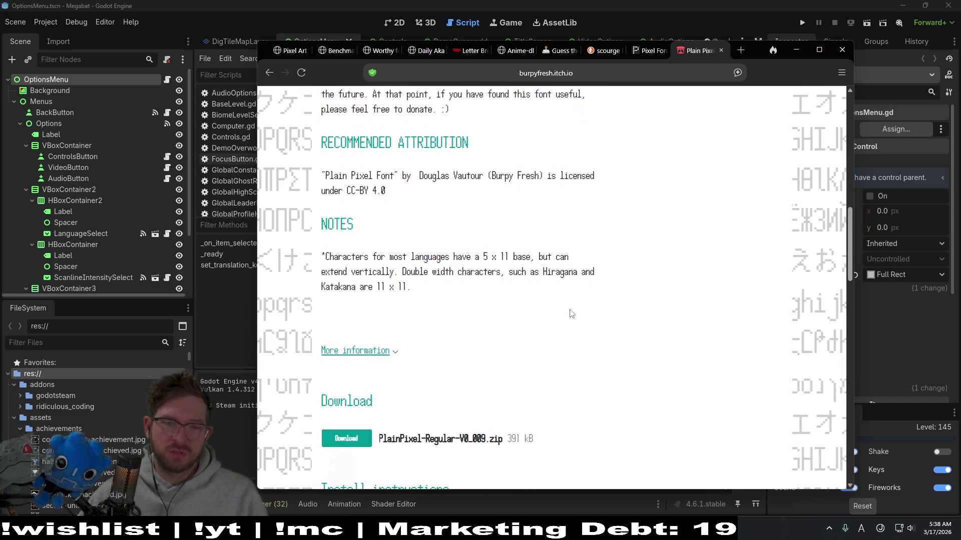
Download PlainPixel-Regular-V0_009.zip and extract it to a PlainPixel-Regular folder in Downloads
click(346, 438)
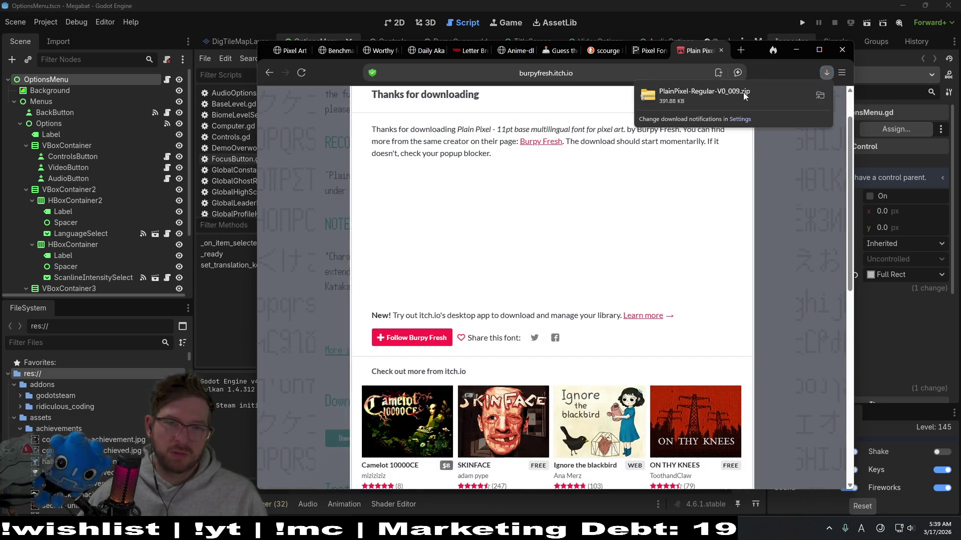
click(819, 93)
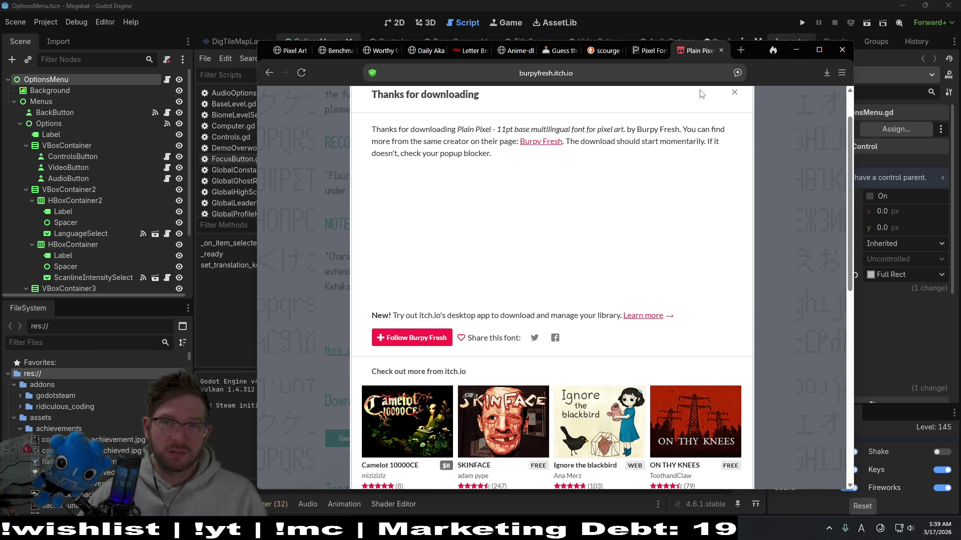
middle_click(702, 52)
click(687, 5)
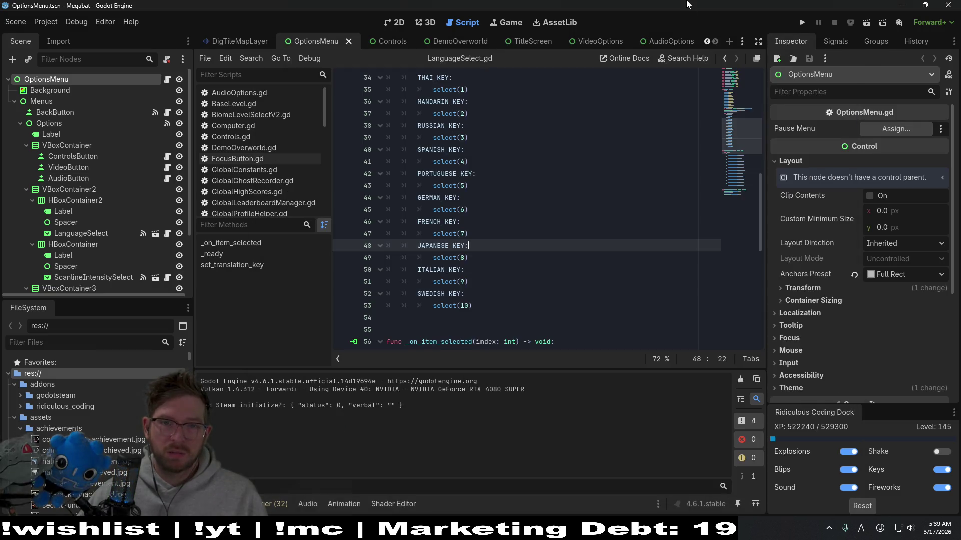
scroll(380, 229, up, 4)
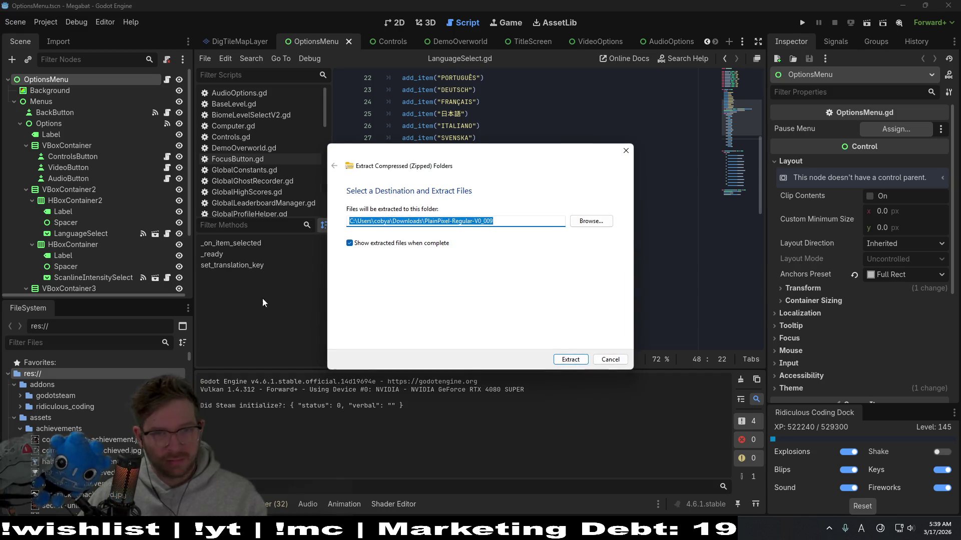
click(582, 363)
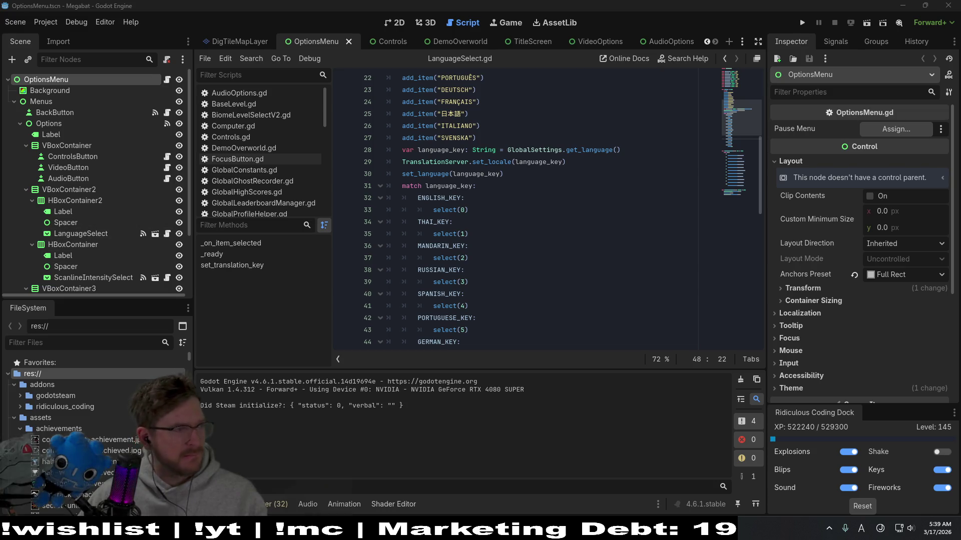
Read README-PlainPixel.txt's license and installation notes in Notepad, then return to Godot
key(alt+Tab)
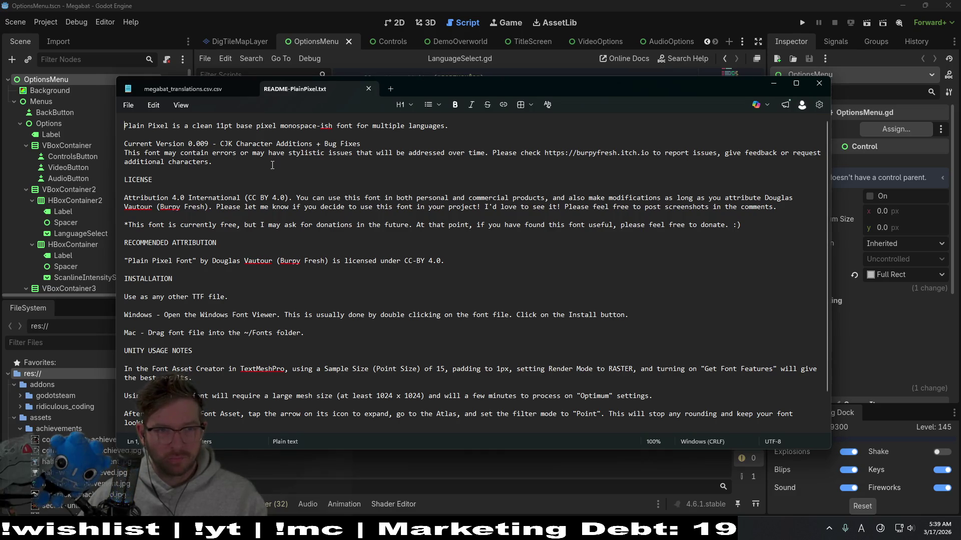
drag(227, 129, 215, 131)
click(474, 189)
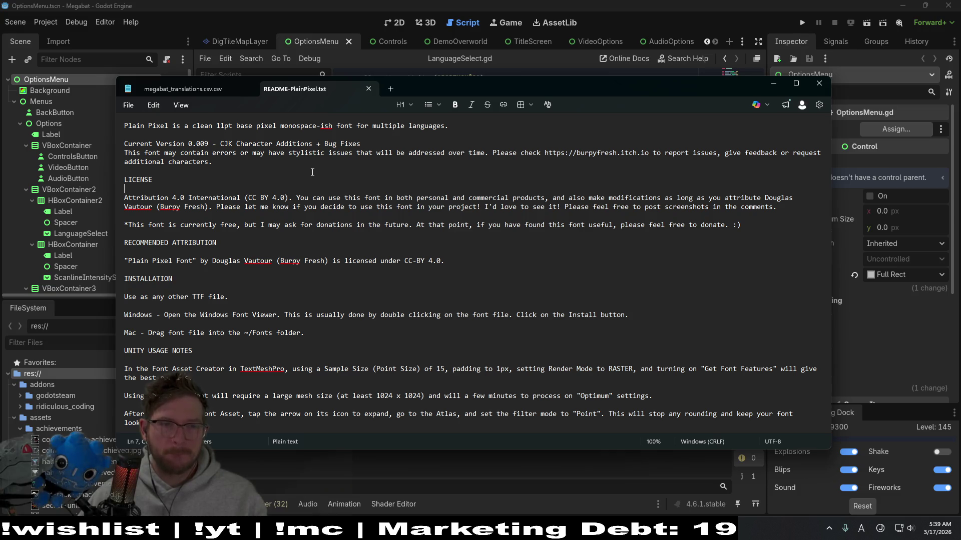
scroll(311, 171, down, 1)
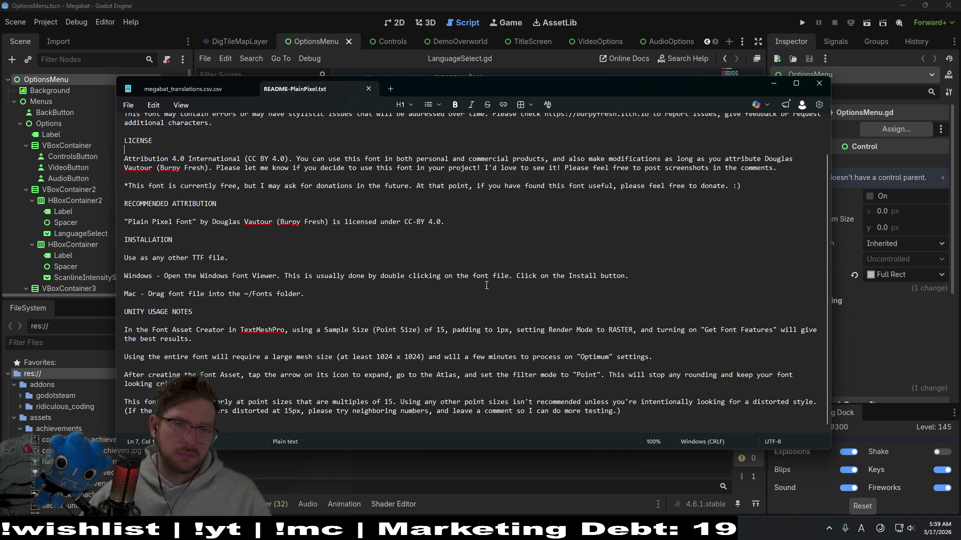
scroll(486, 285, up, 2)
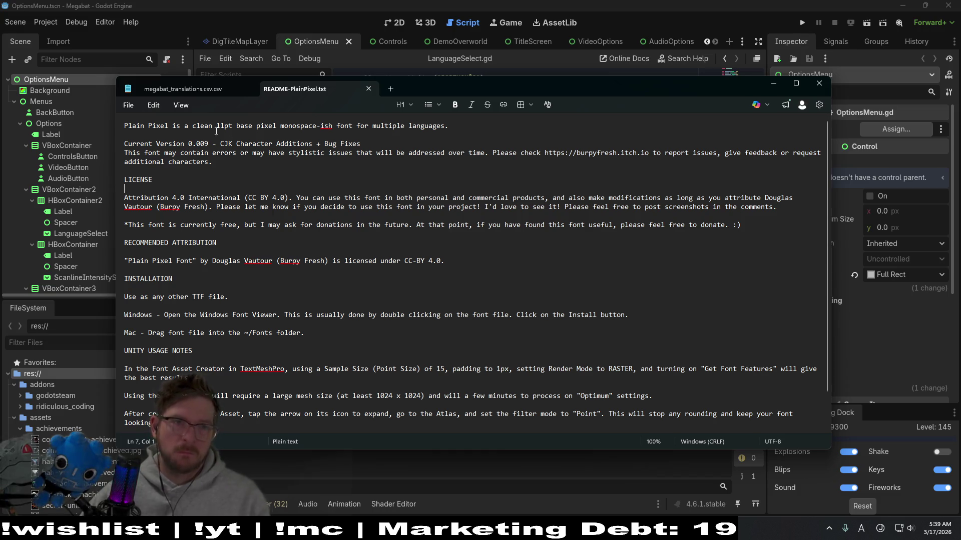
click(770, 81)
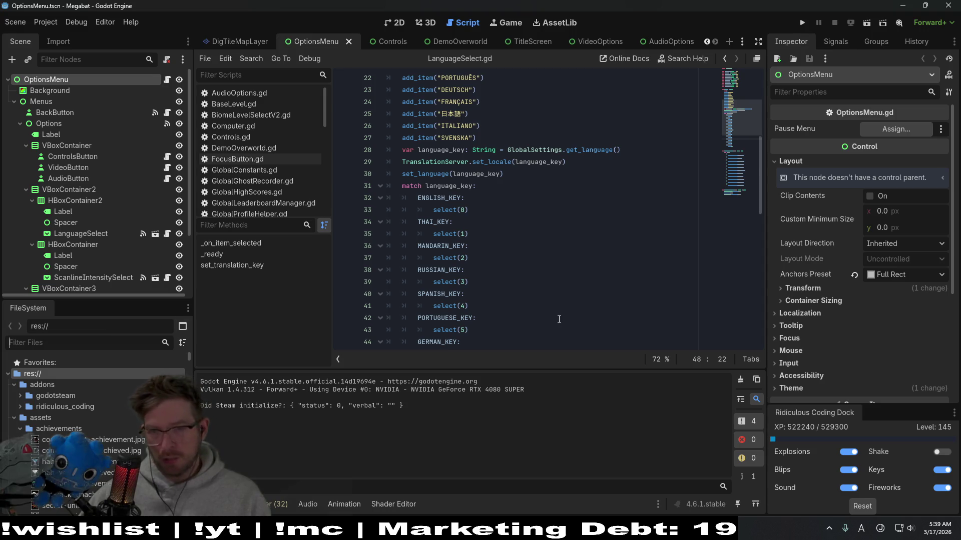
text(main)
Filter the FileSystem dock for 'font' and select PlainPixel-Regular.ttf in assets/fonts
key(BackSpace)
key(BackSpace)
key(BackSpace)
text(font)
key(Down)
key(Down)
key(Down)
key(Down)
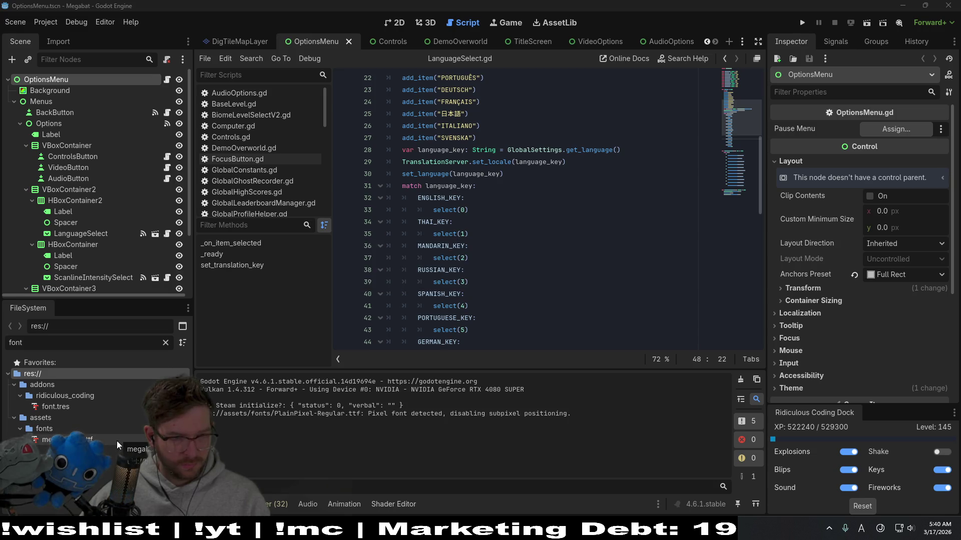
key(BackSpace)
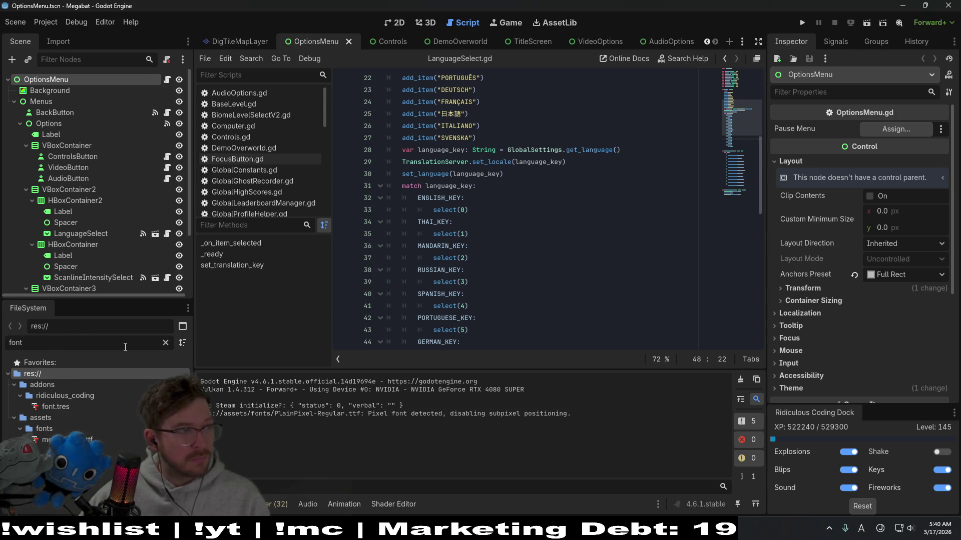
key(BackSpace)
key(BackSpace)
key(BackSpace)
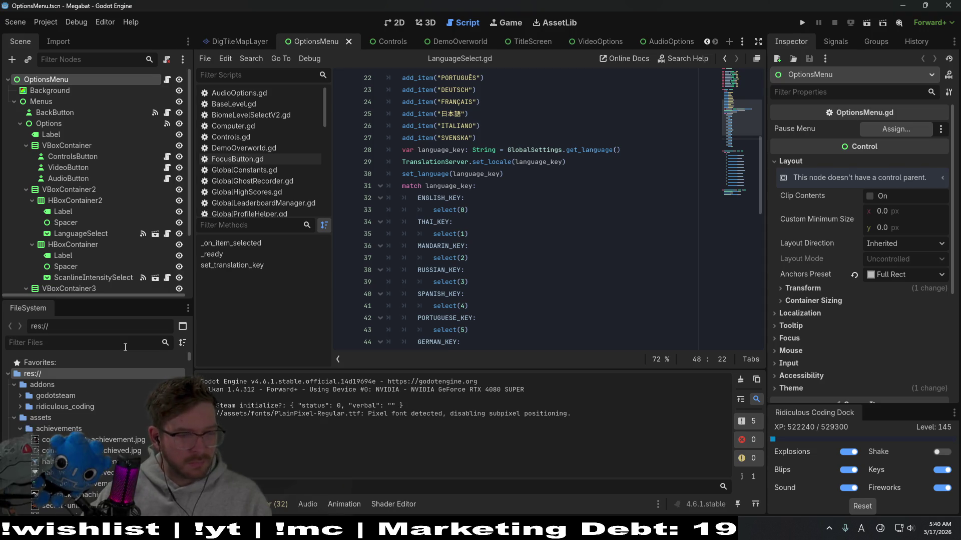
text(font)
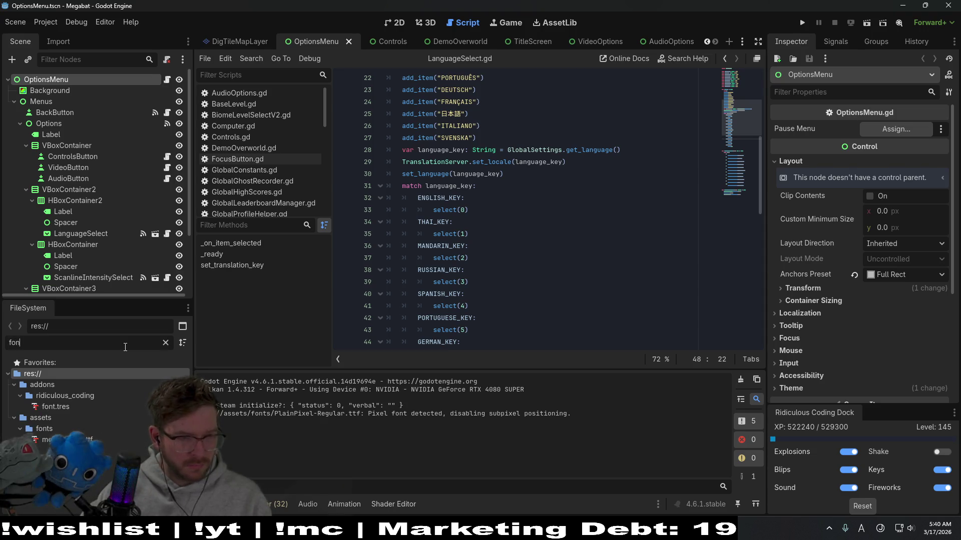
click(60, 427)
click(165, 342)
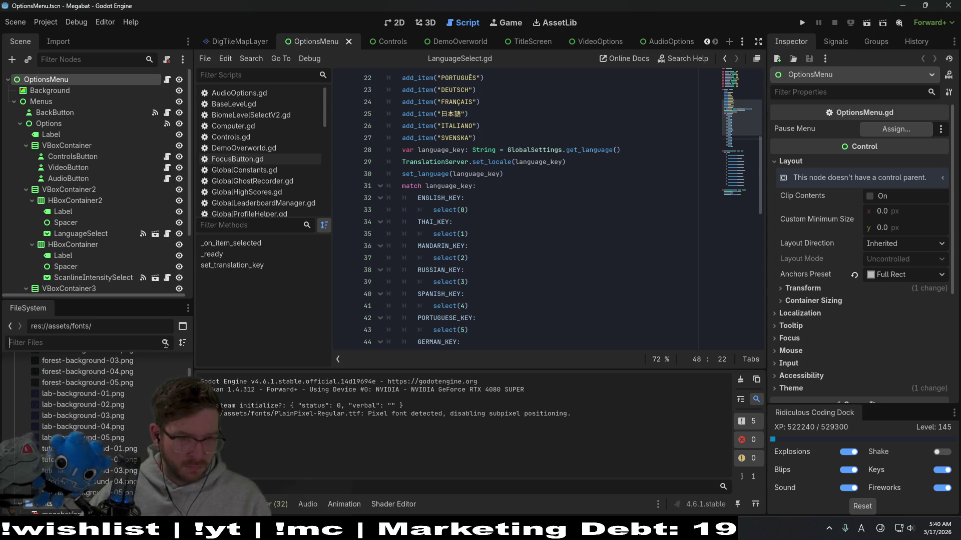
click(67, 469)
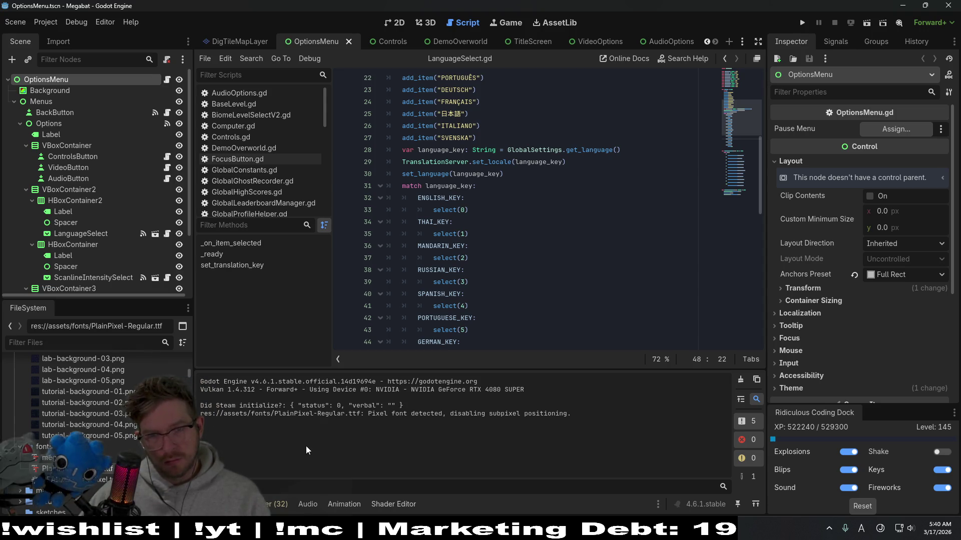
Bring up the Quick Open resource search
key(shift+alt+o)
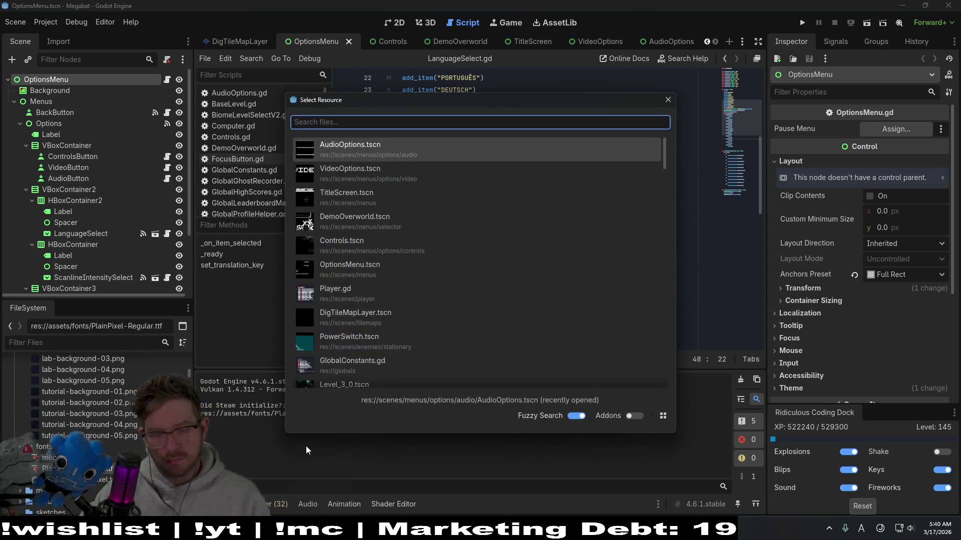
text(main)
Open main_theme.tres, enlarge the theme editor and show the Button type's font items
key(Return)
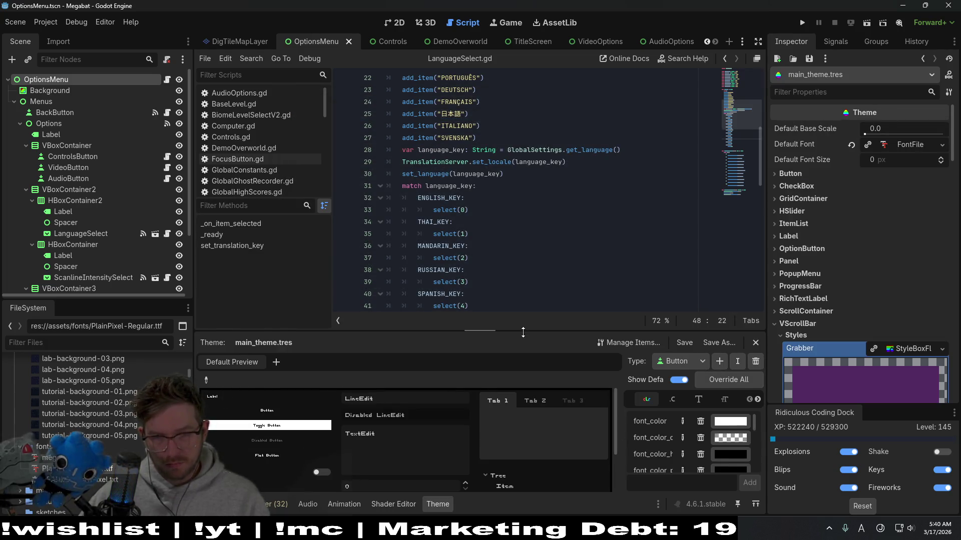
drag(523, 332, 526, 188)
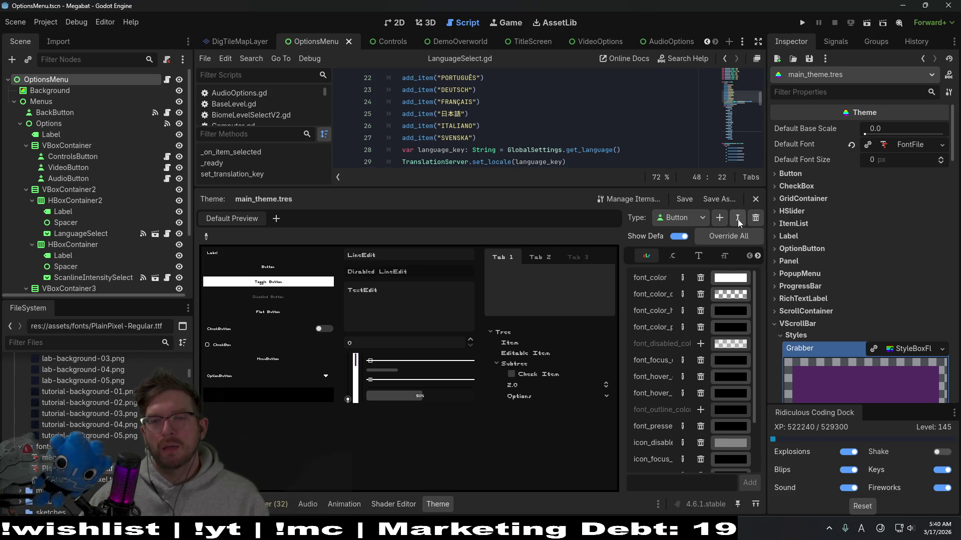
drag(622, 272, 458, 271)
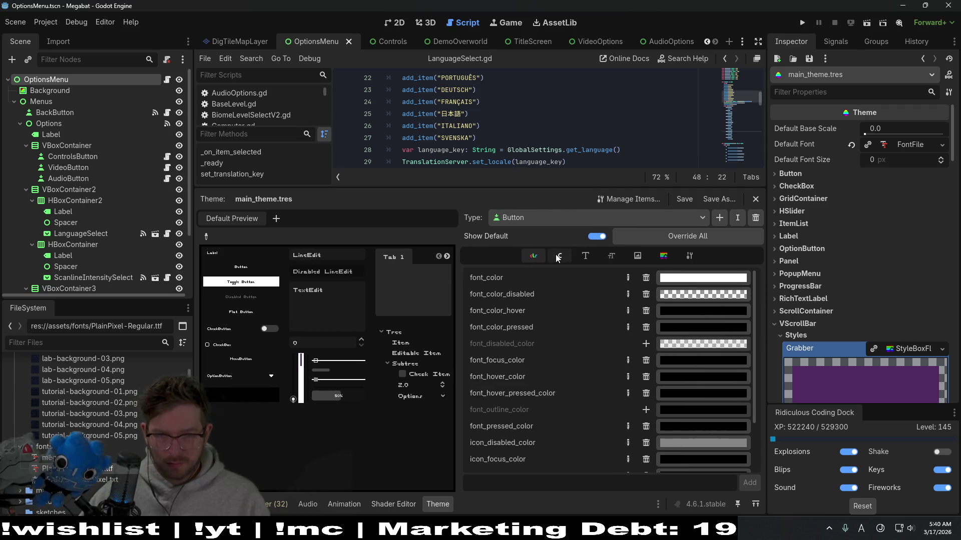
click(585, 256)
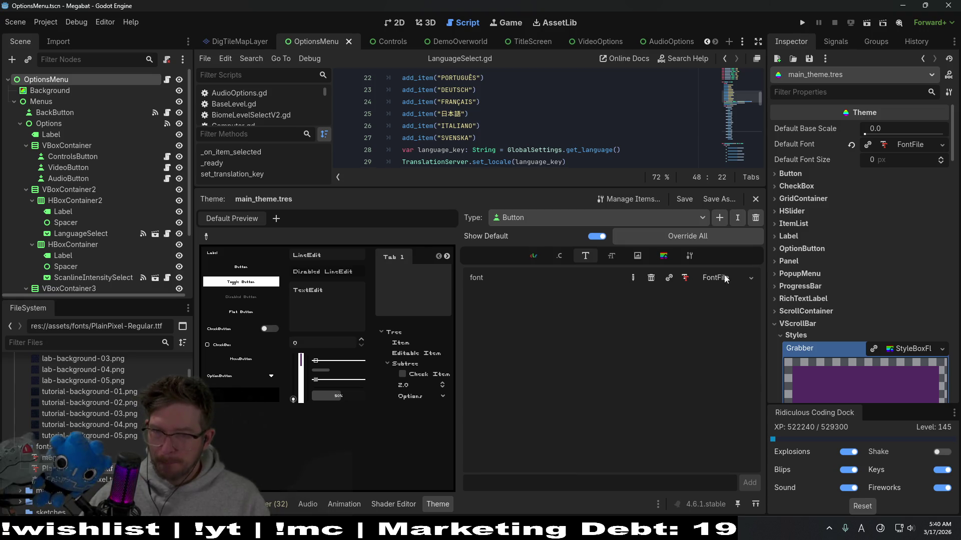
Inspect the FontFile assigned as the Button font and its resource path, leaving it unchanged
click(750, 278)
click(751, 279)
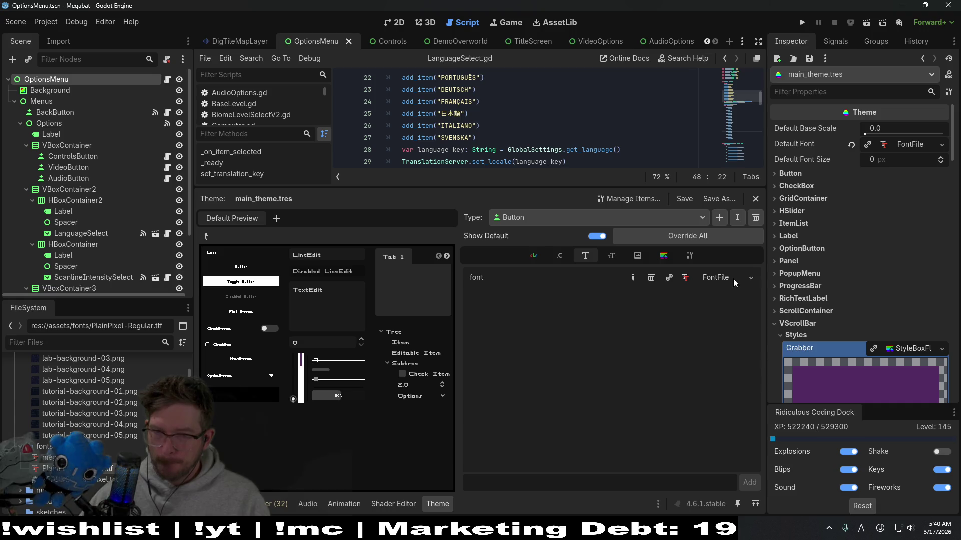
click(726, 278)
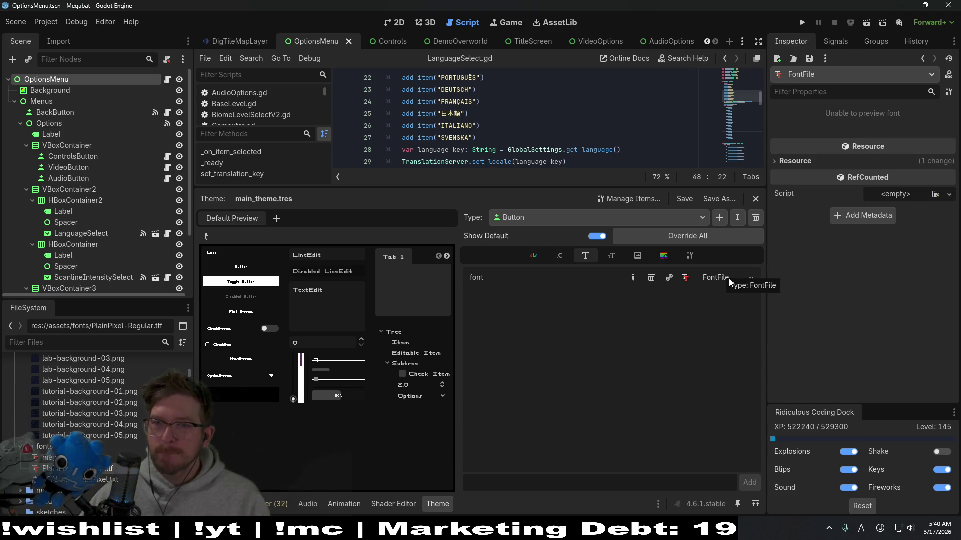
click(781, 161)
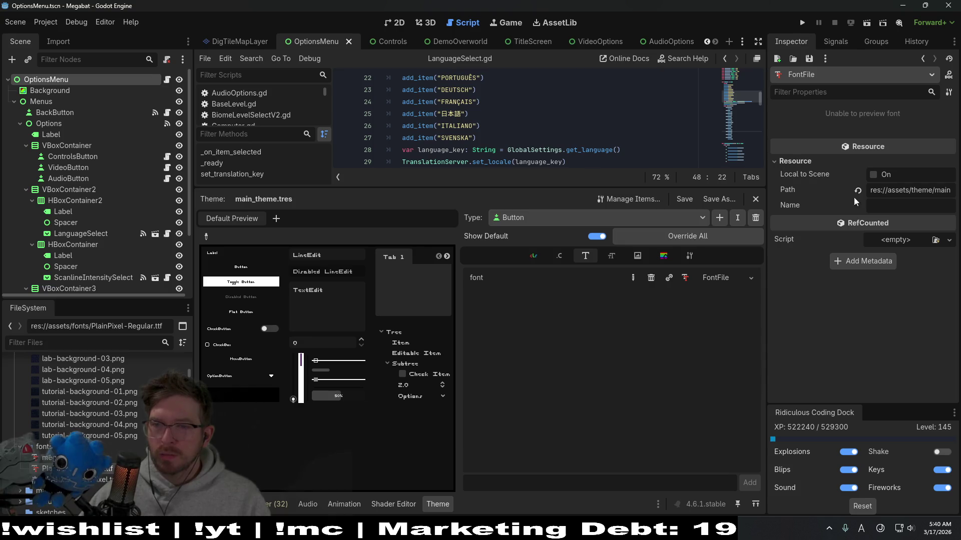
triple_click(905, 189)
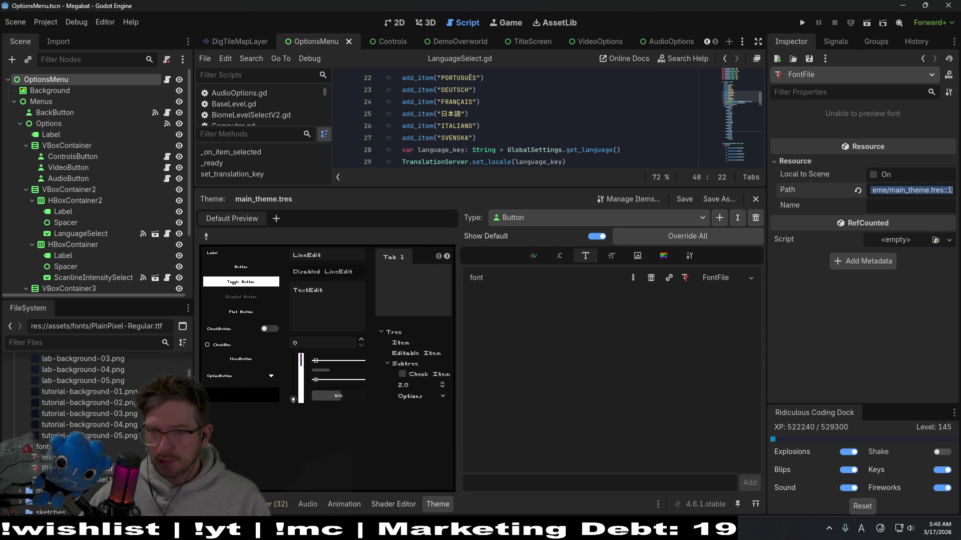
key(Tab)
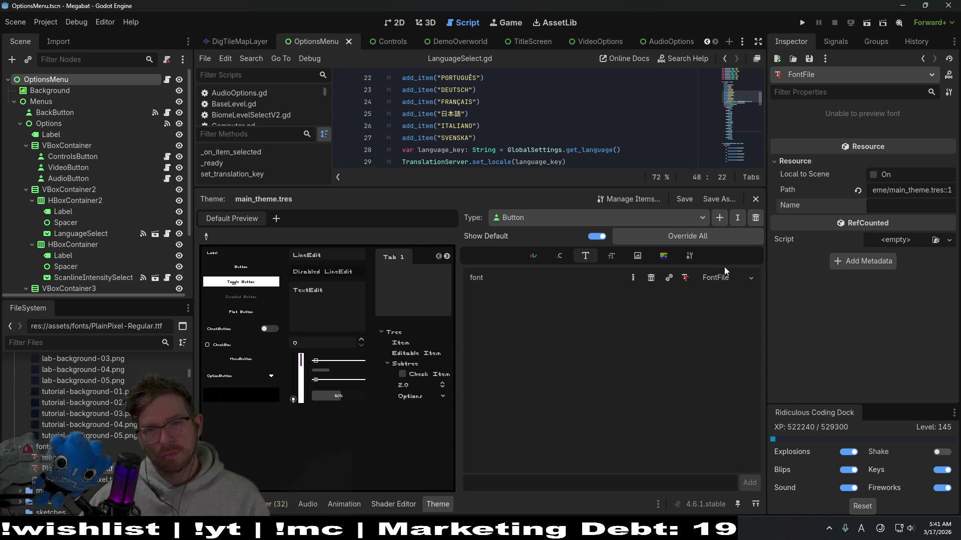
click(750, 277)
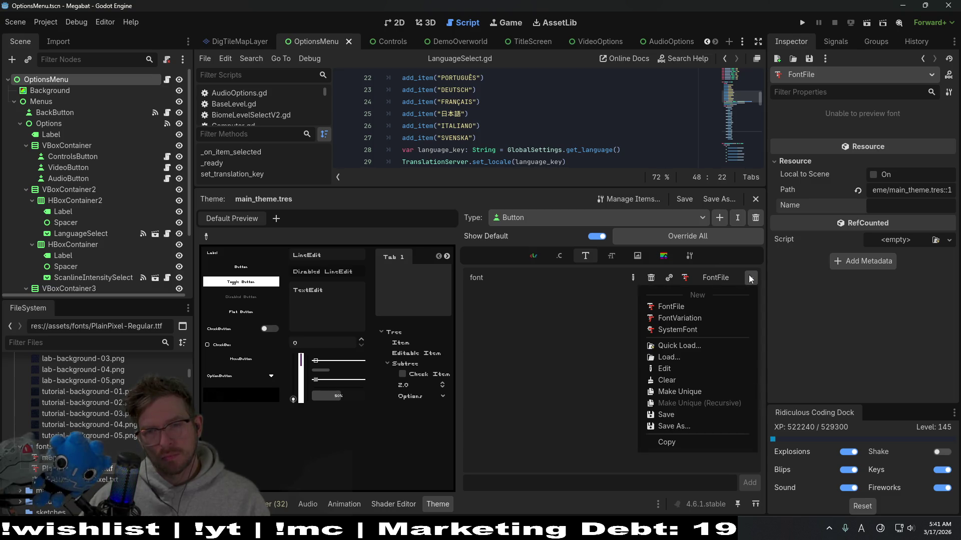
click(566, 350)
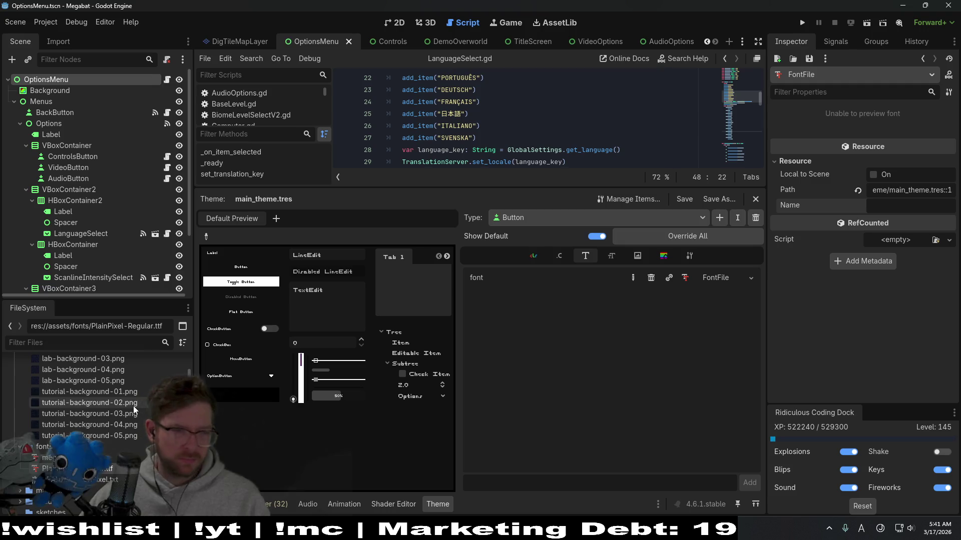
Assign megabatfont.ttf, then PlainPixel-Regular.ttf, as main_theme's Button font and save with Ctrl+S
click(113, 455)
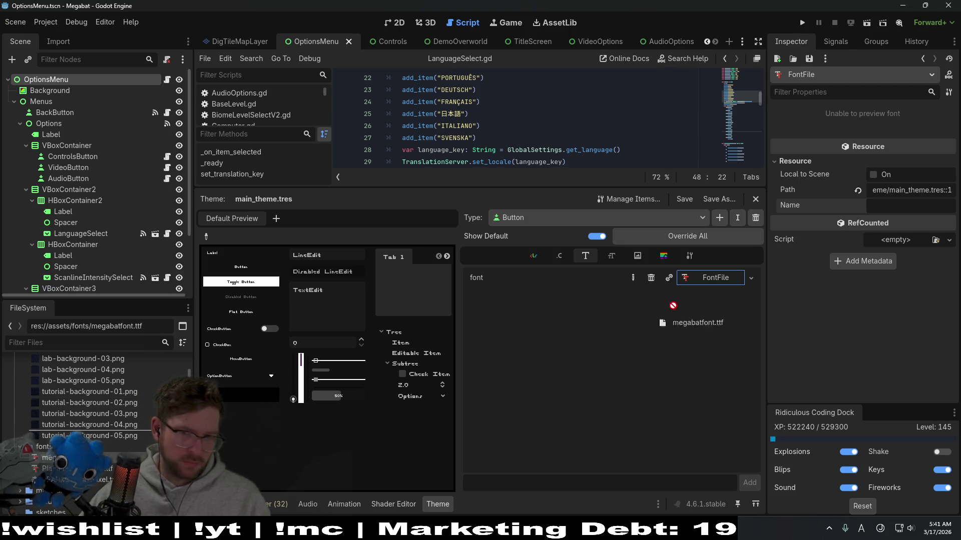
drag(113, 448, 709, 289)
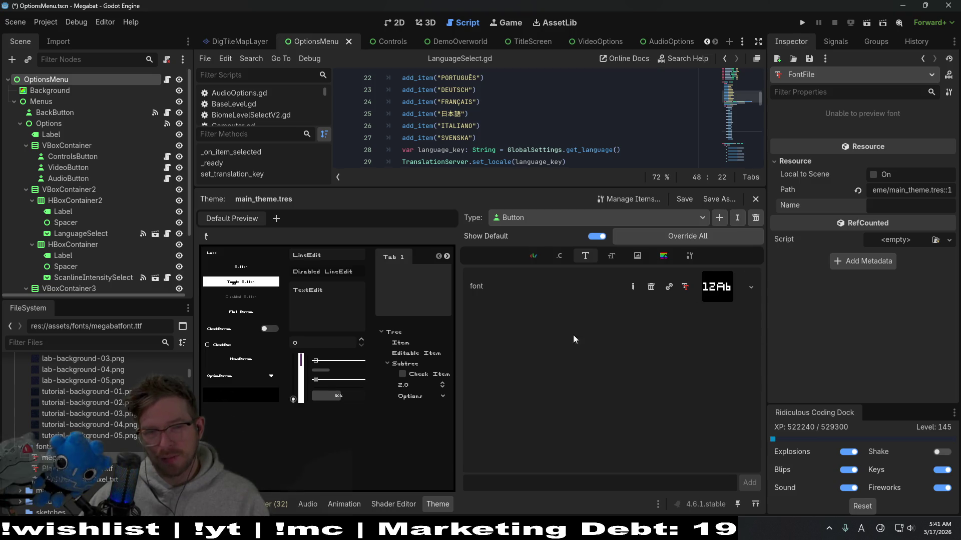
drag(109, 468, 721, 293)
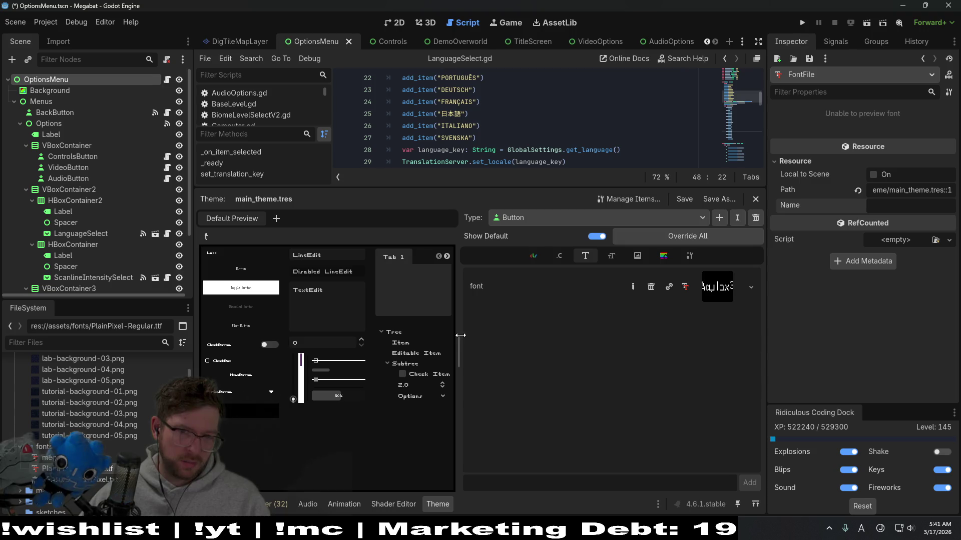
drag(456, 336, 575, 338)
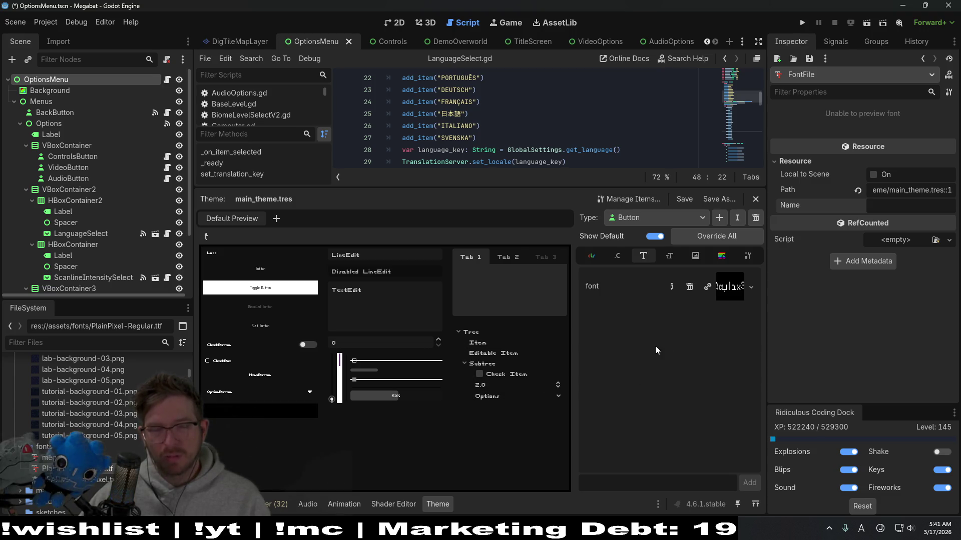
key(ctrl+s)
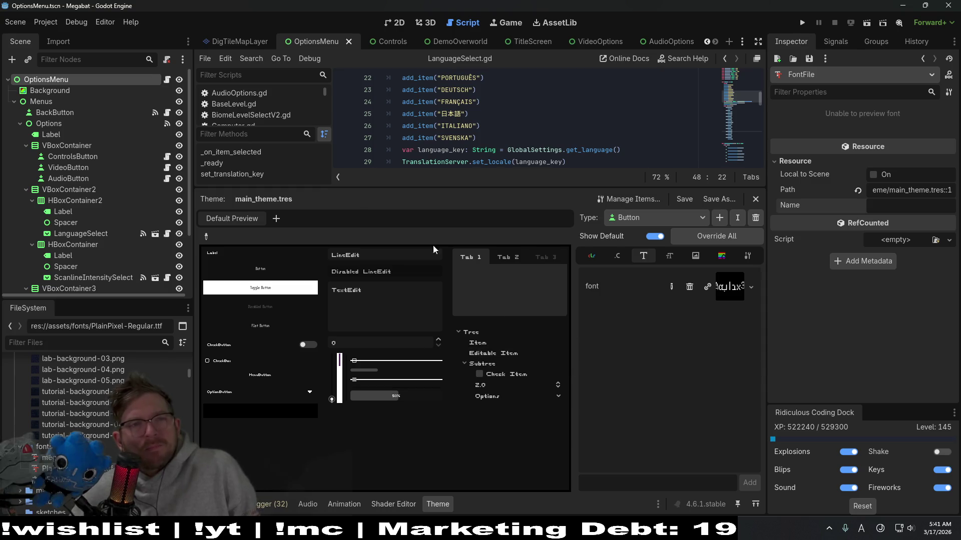
Run the game, move through the title menu toward Options, then close it
click(802, 23)
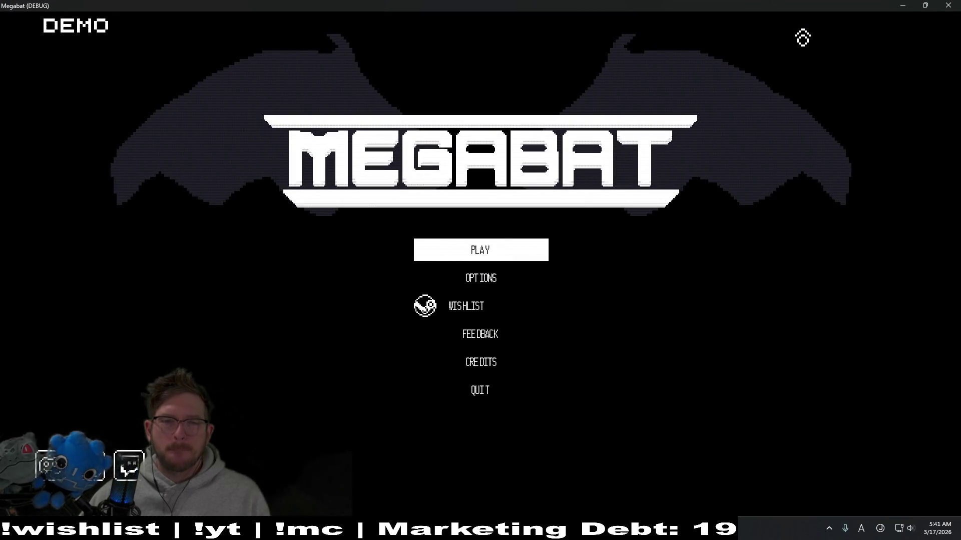
key(Down)
key(Down)
key(Down)
key(Up)
key(Up)
click(944, 6)
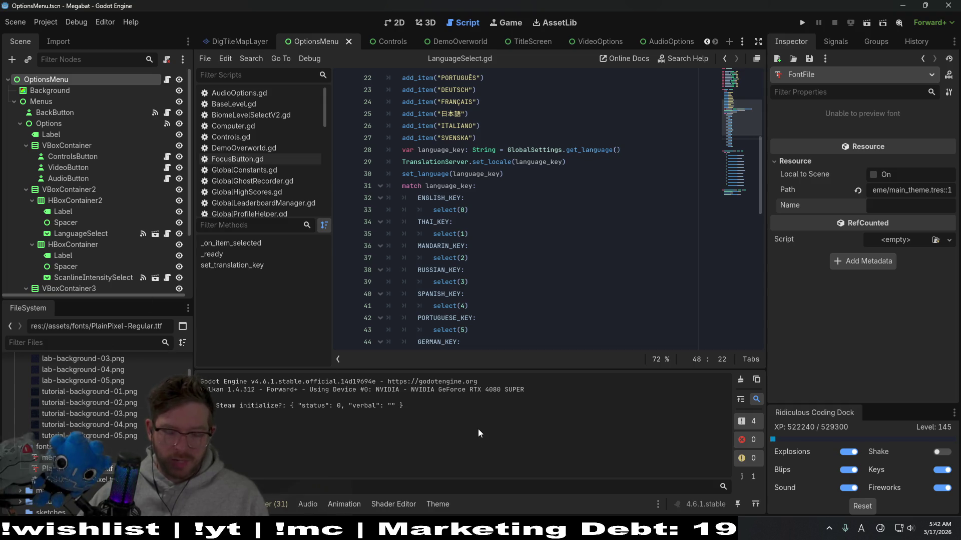
text(main)
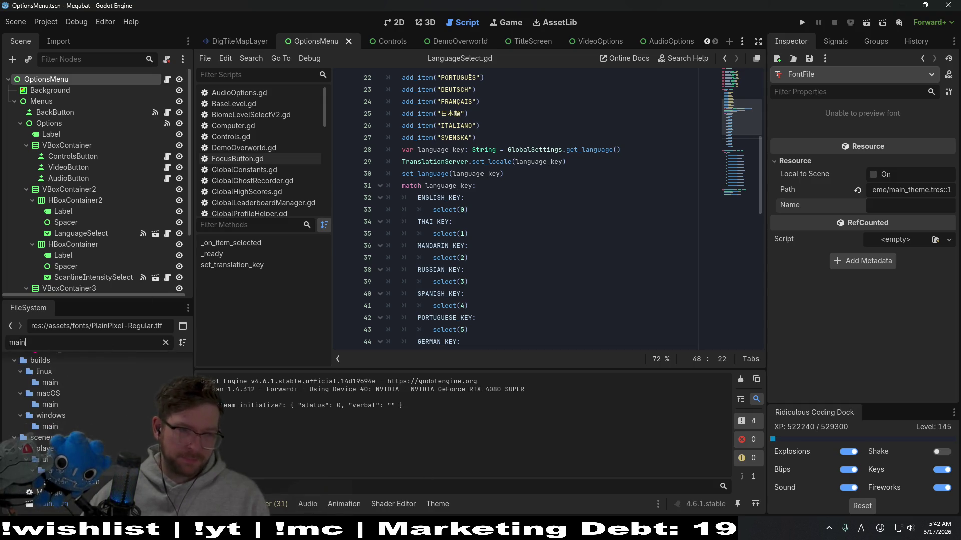
Clear main_theme's Button font override, then bring up the Project menu
key(Down)
key(Down)
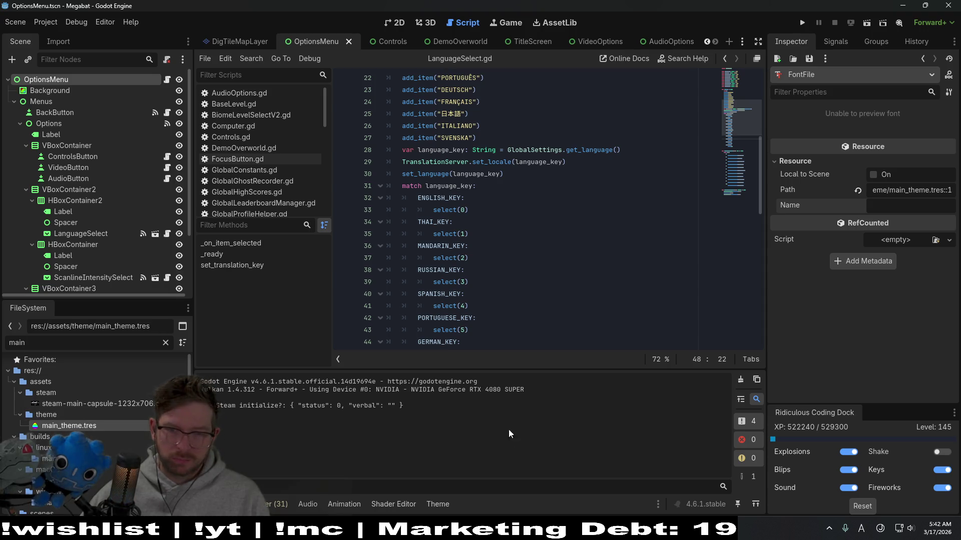
click(451, 503)
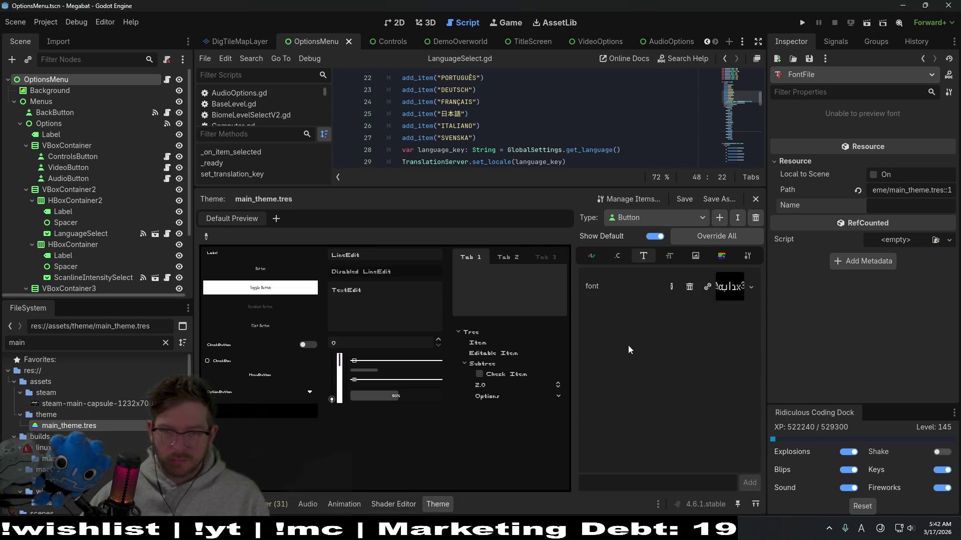
click(751, 287)
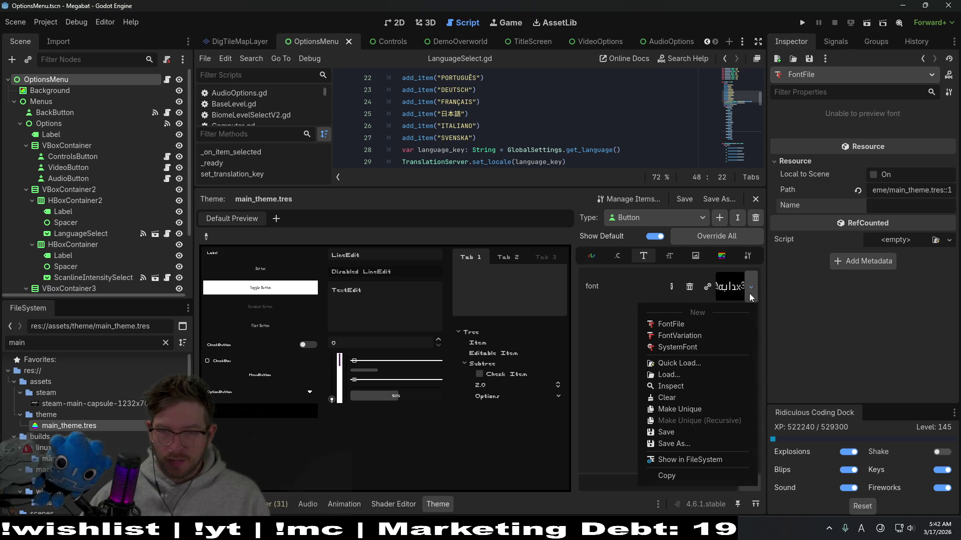
click(667, 402)
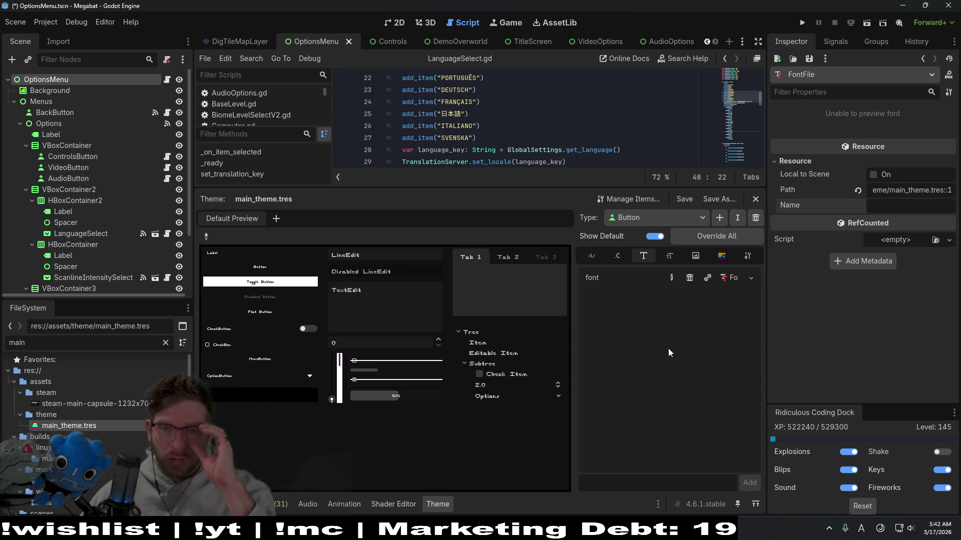
click(639, 216)
click(639, 216)
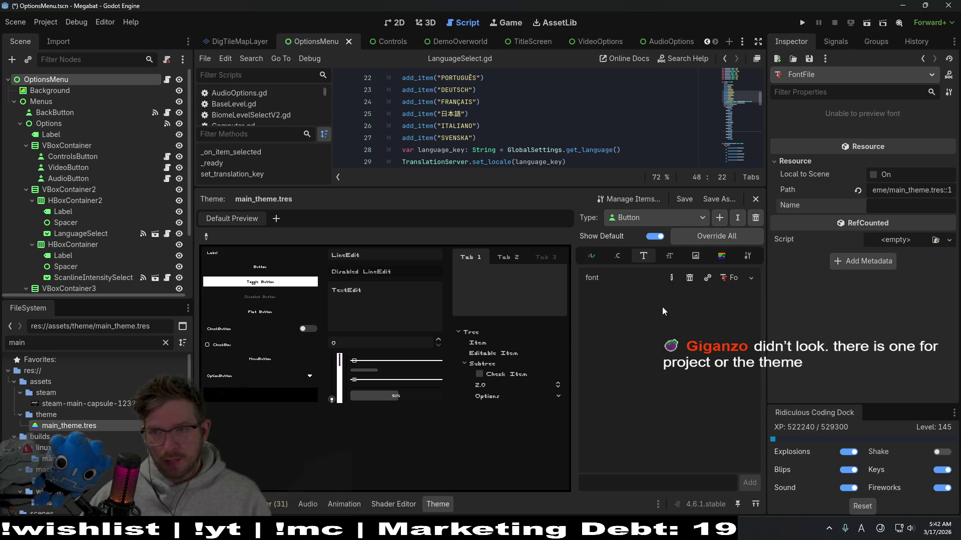
click(45, 22)
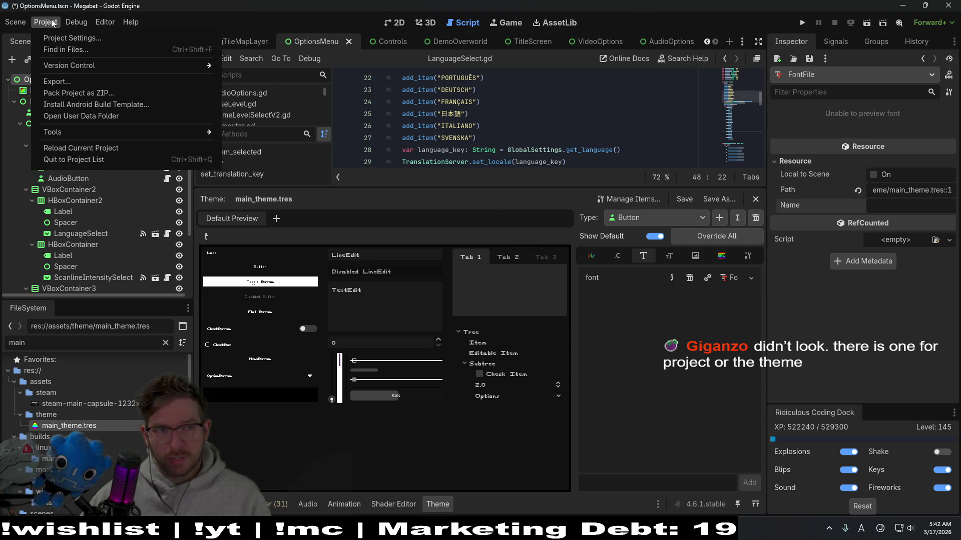
click(59, 41)
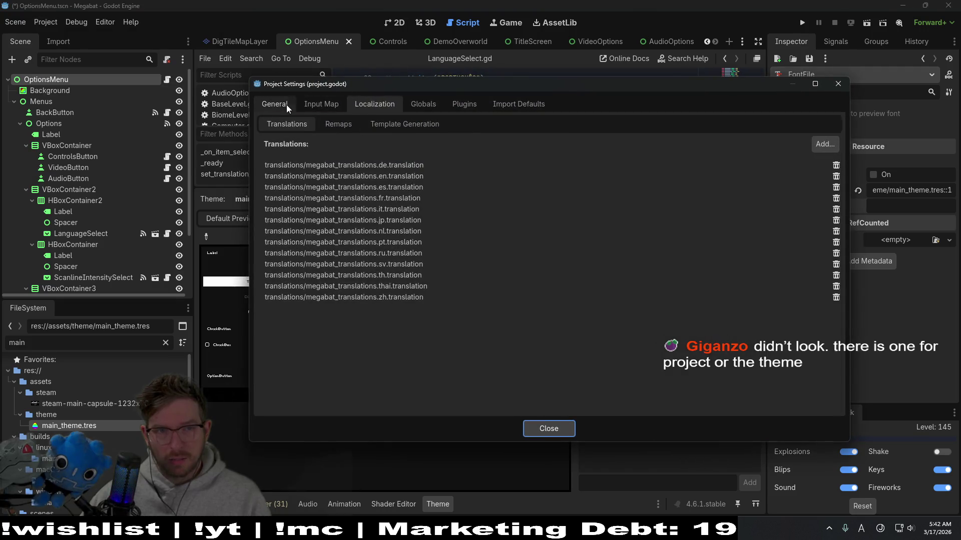
click(286, 104)
text(font)
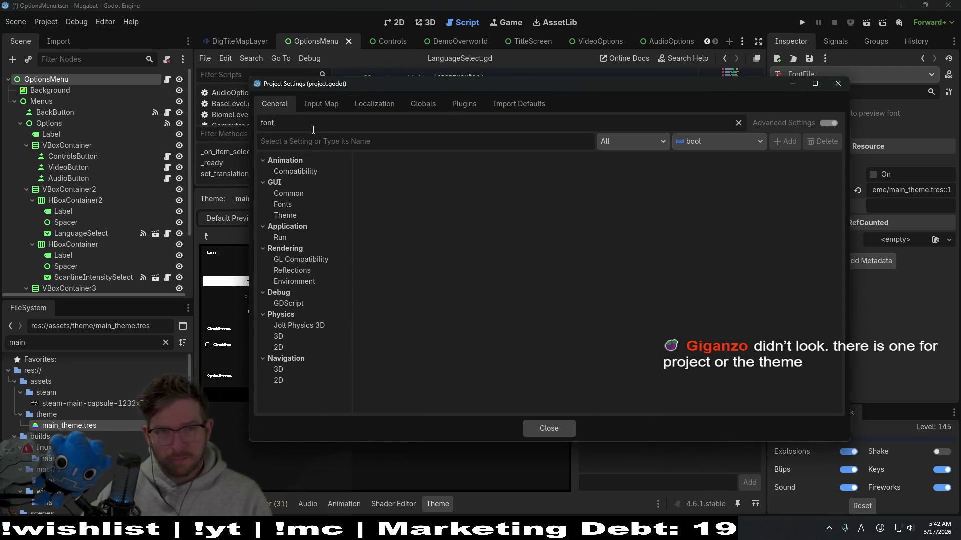
click(298, 206)
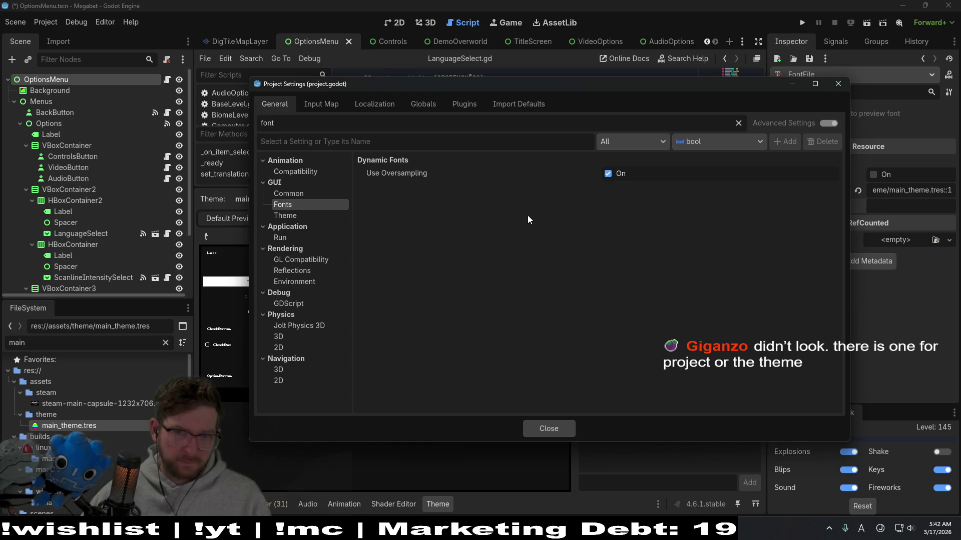
click(303, 216)
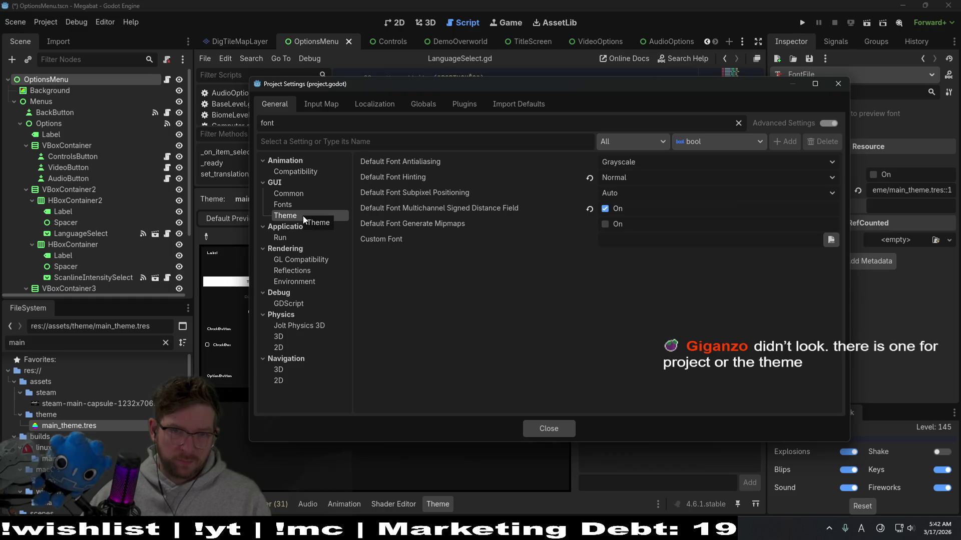
click(291, 204)
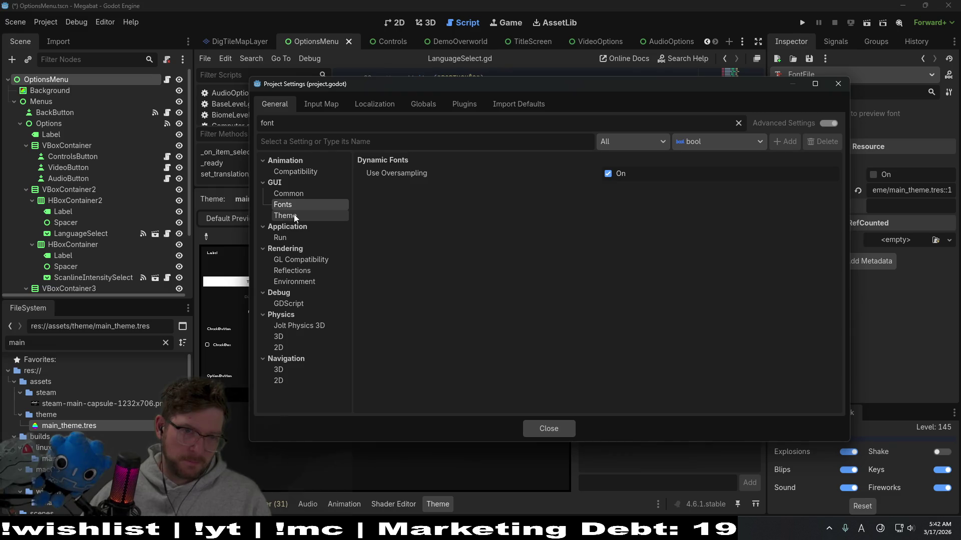
click(299, 197)
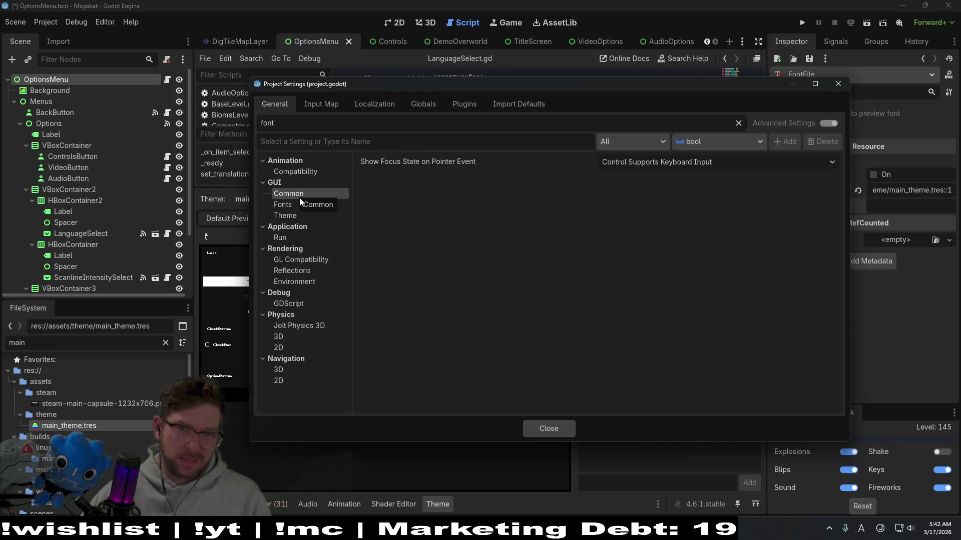
click(839, 84)
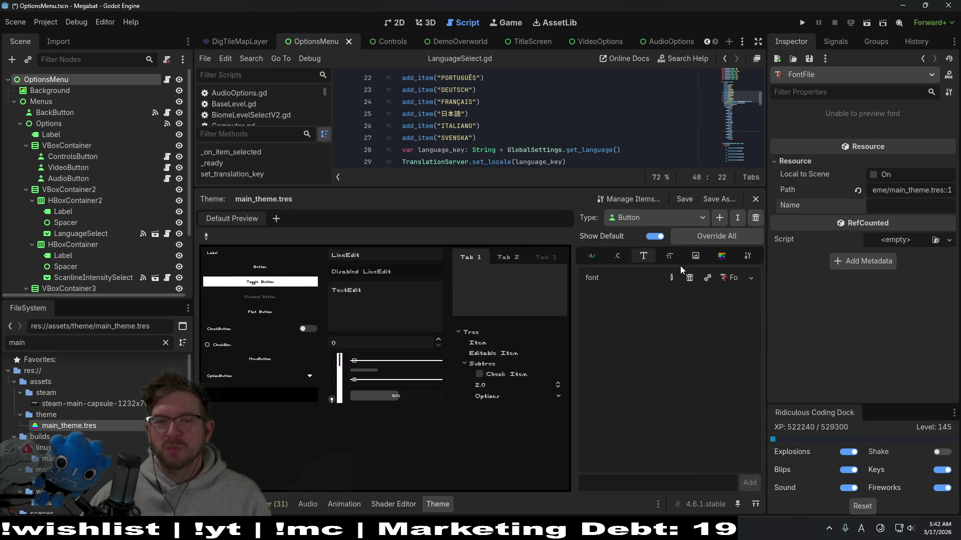
Review the Button theme item categories and the Manage Items window, then close it
click(747, 256)
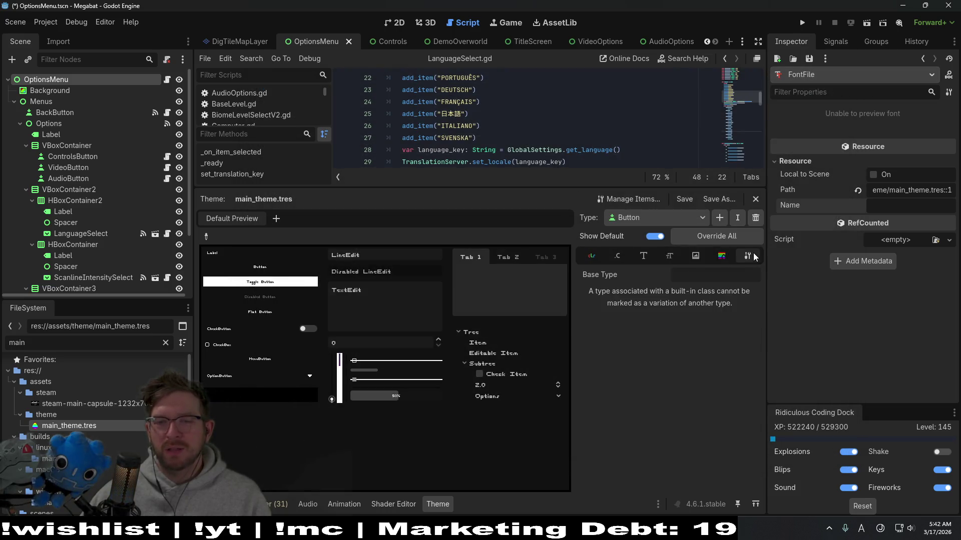
click(695, 256)
click(644, 255)
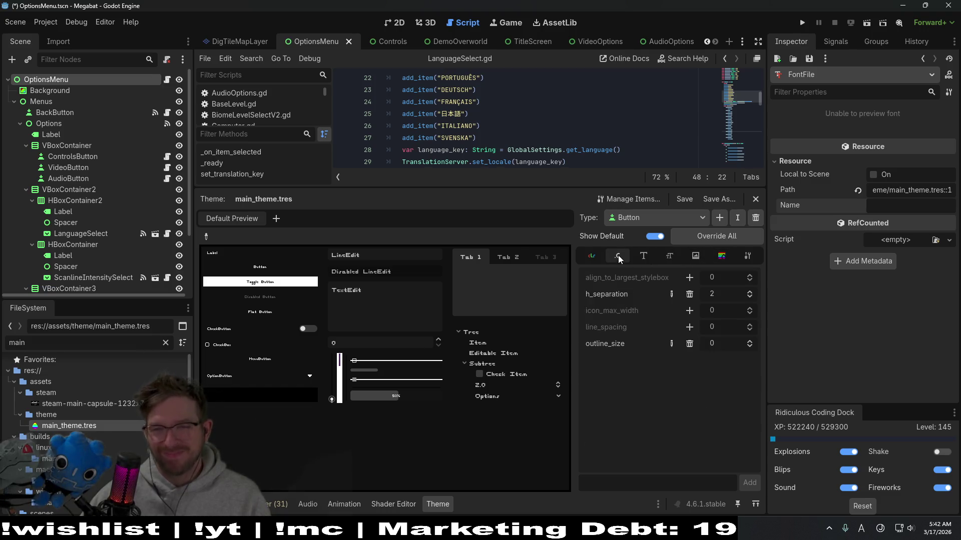
click(593, 256)
click(635, 199)
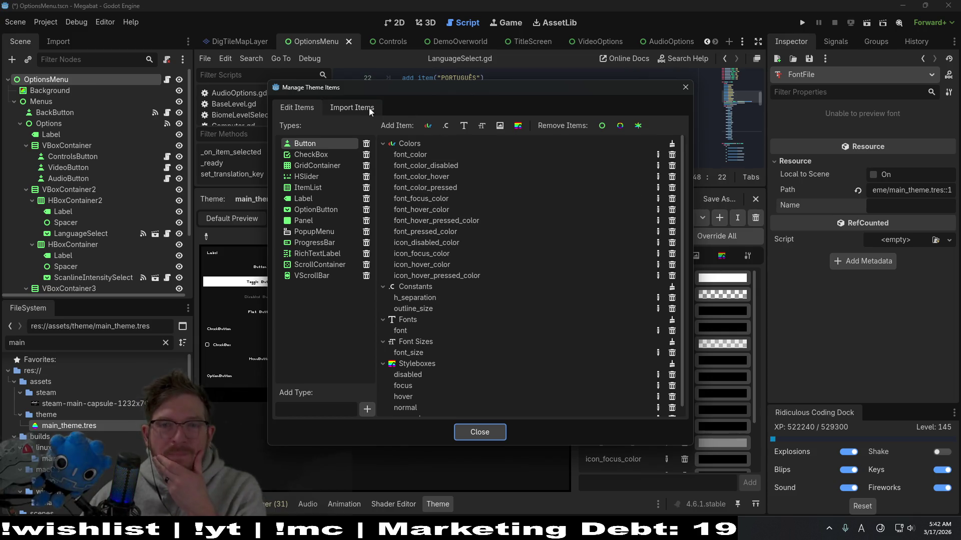
click(685, 90)
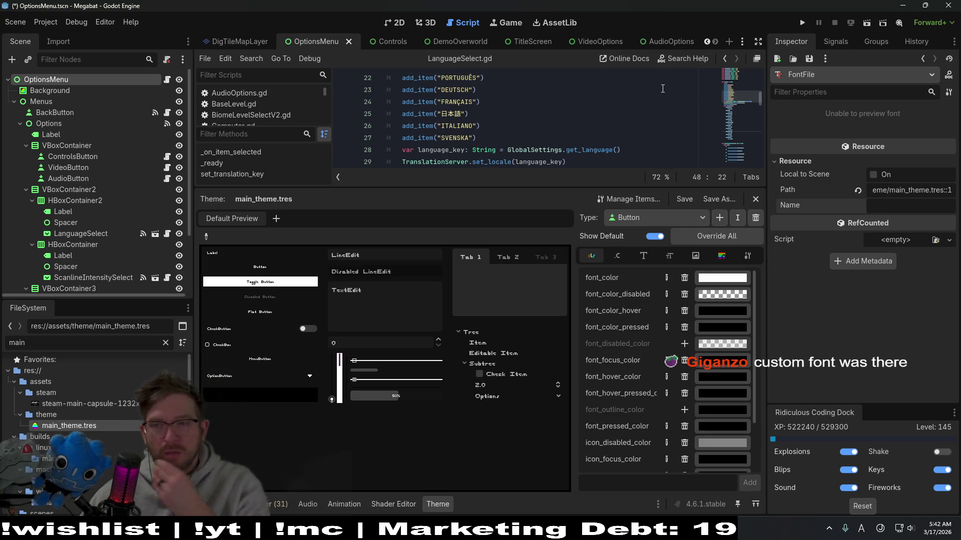
Reopen Project Settings and focus the settings search field
click(51, 26)
click(73, 38)
click(337, 126)
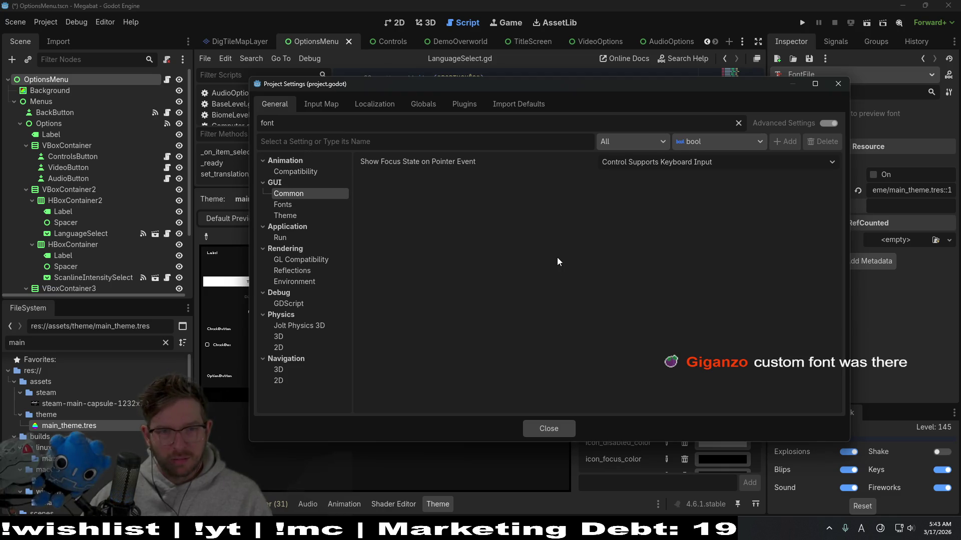
Check the GUI Fonts settings and glance through the Autoload and other settings pages
click(317, 209)
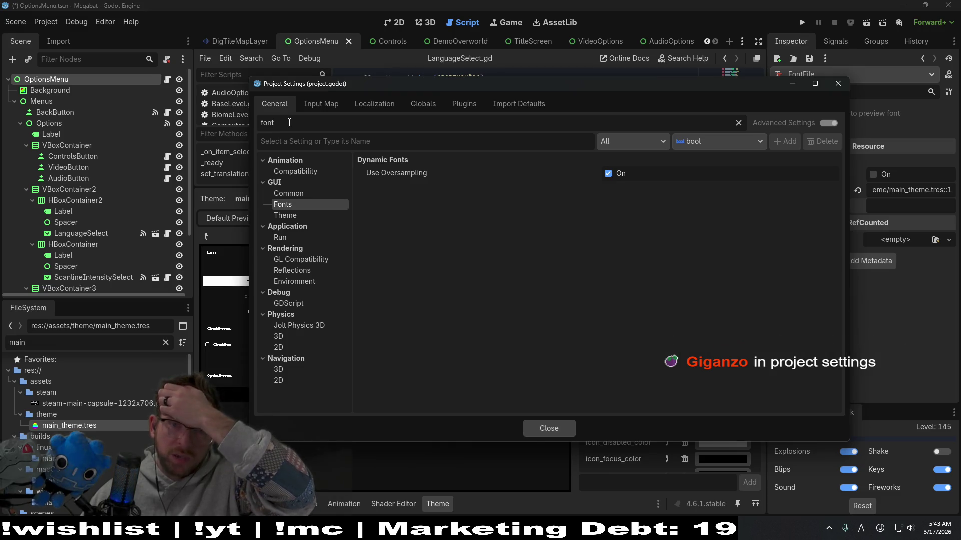
click(430, 106)
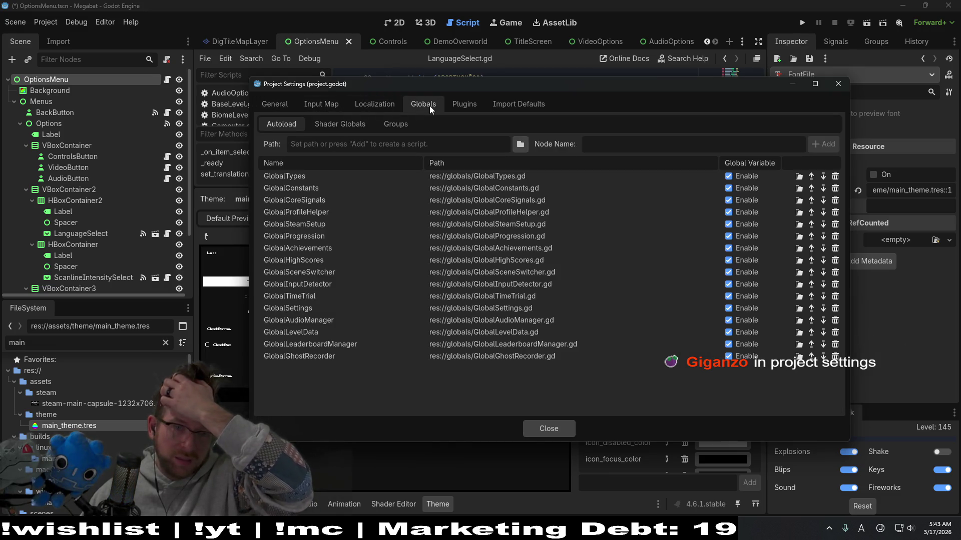
click(477, 105)
click(509, 104)
click(284, 104)
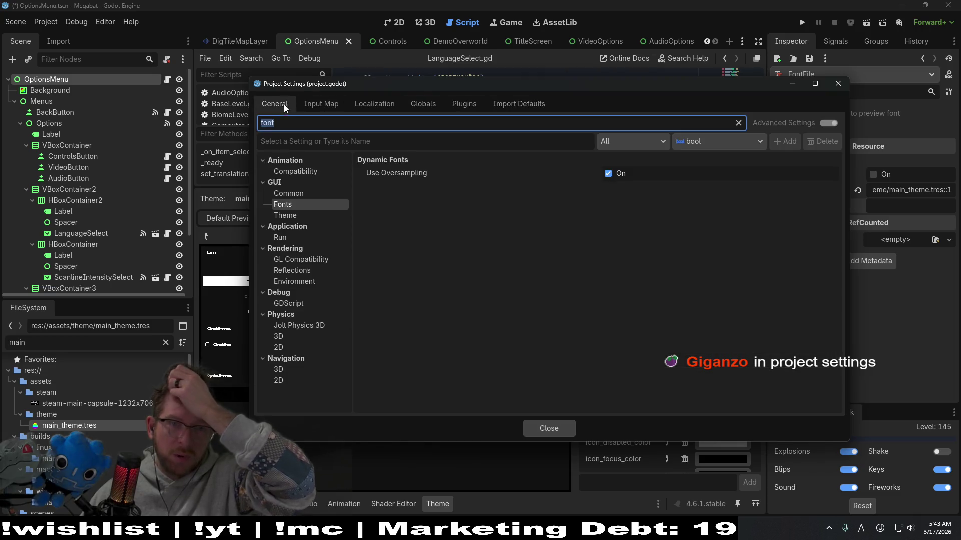
text(custom font)
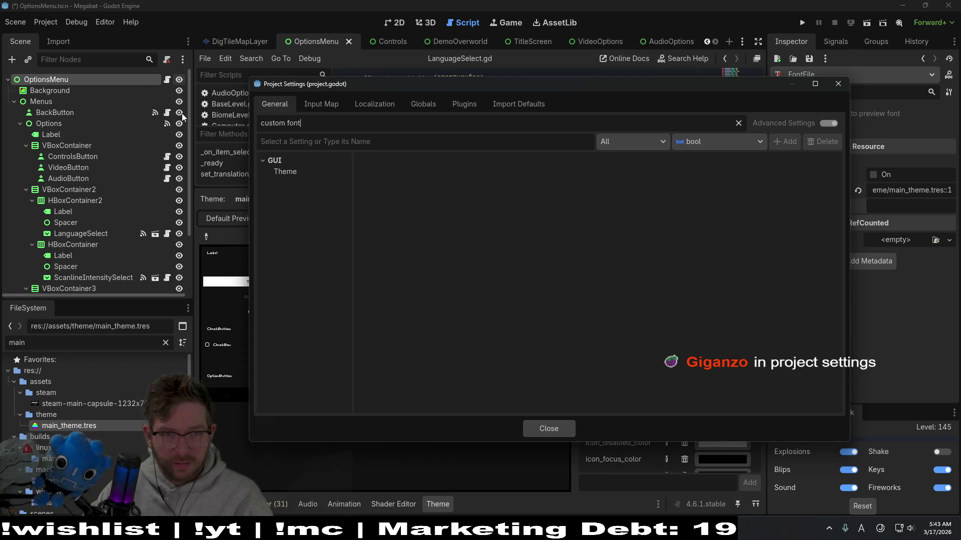
Select GUI > Theme and pick the still-empty Custom Font setting
click(280, 175)
click(411, 161)
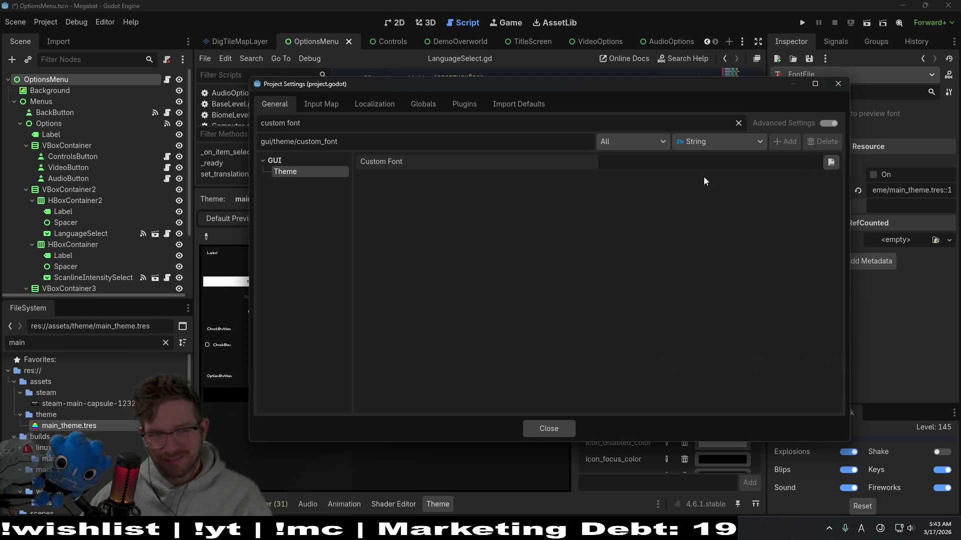
Browse for a custom font file, wandering into the translations folder, and cancel
click(830, 163)
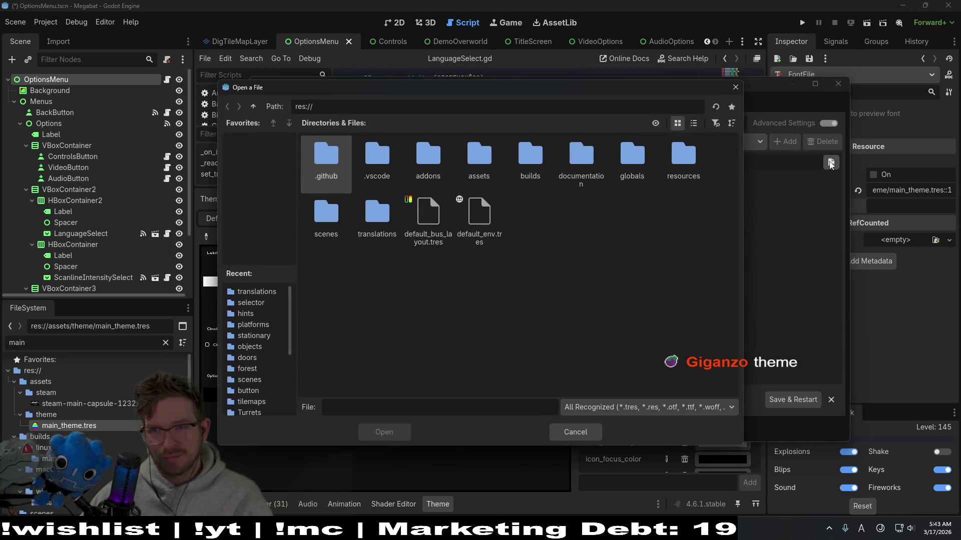
click(733, 86)
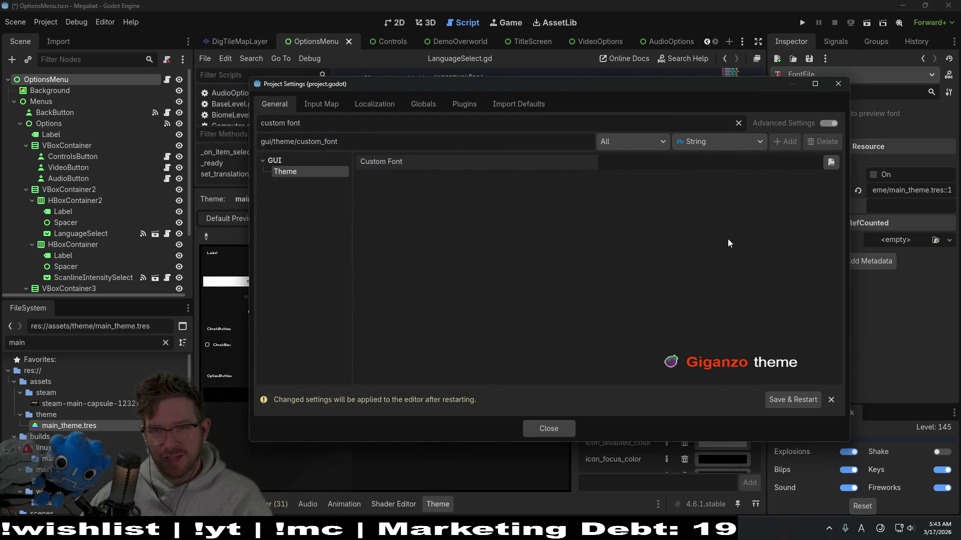
click(830, 163)
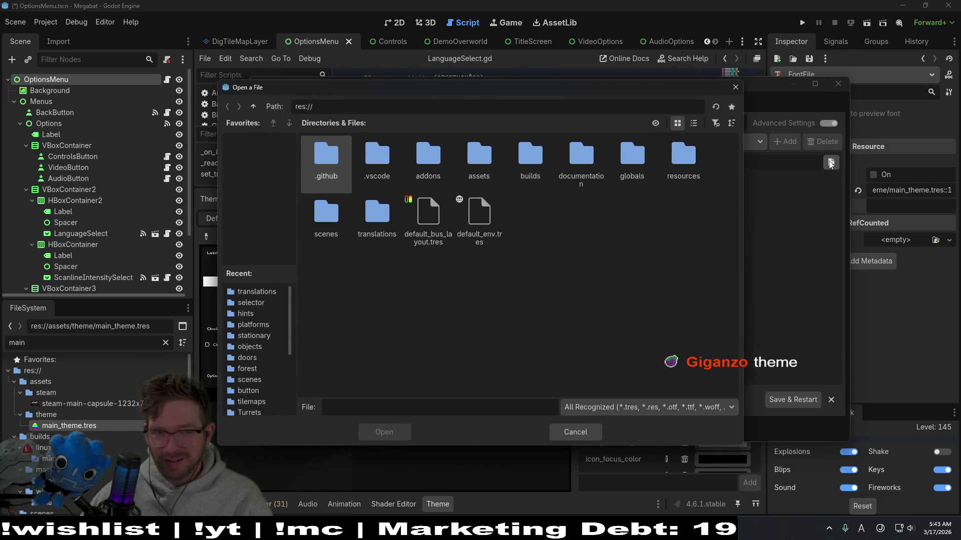
double_click(373, 221)
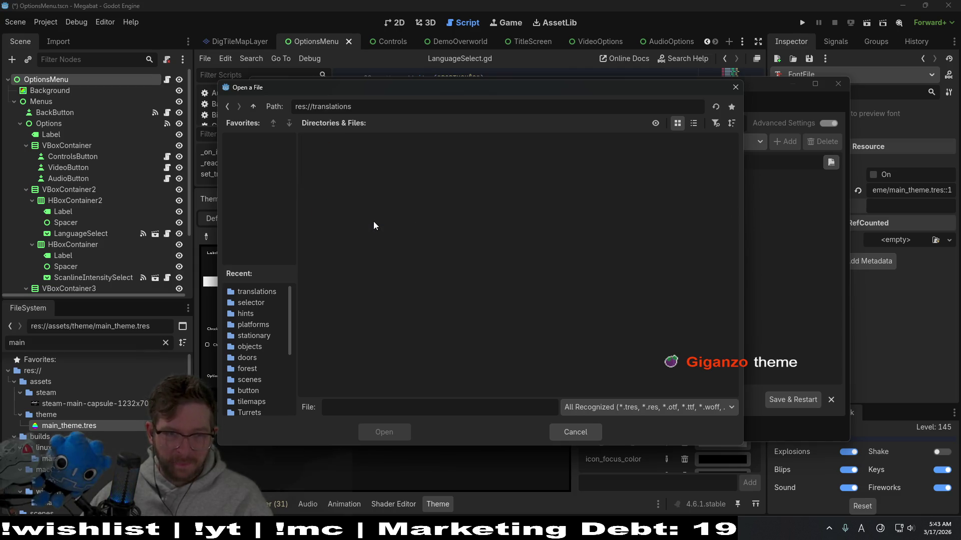
click(251, 108)
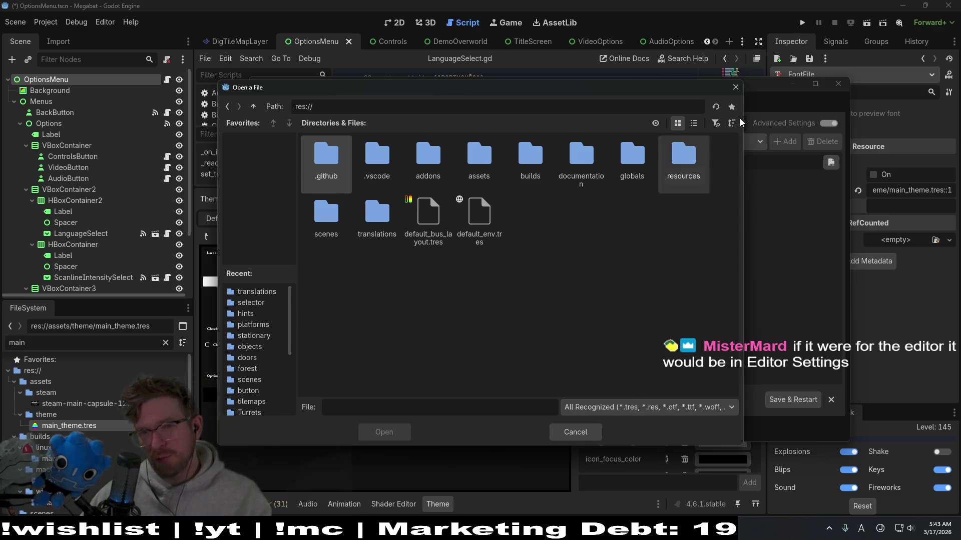
click(735, 86)
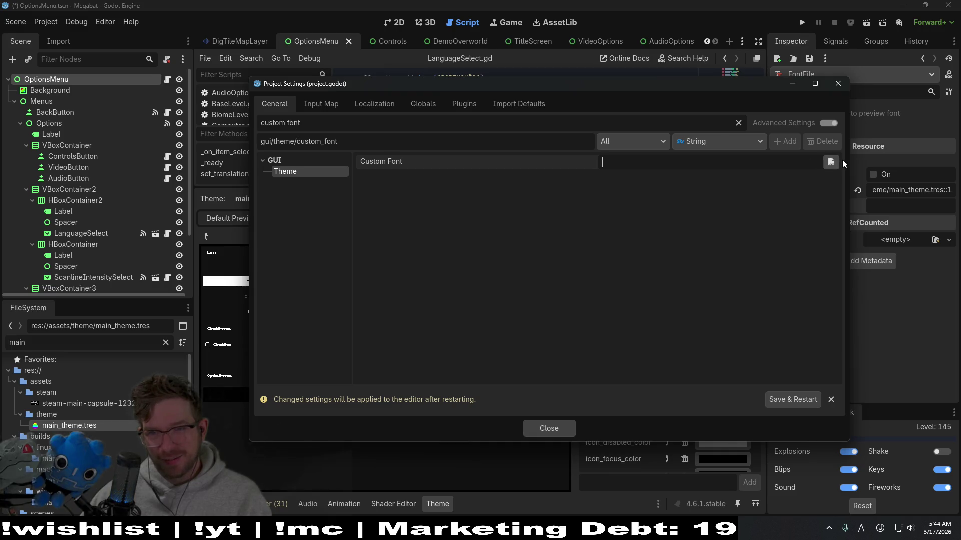
Set Custom Font to res://assets/fonts/PlainPixel-Regular.ttf and request Save & Restart
click(720, 141)
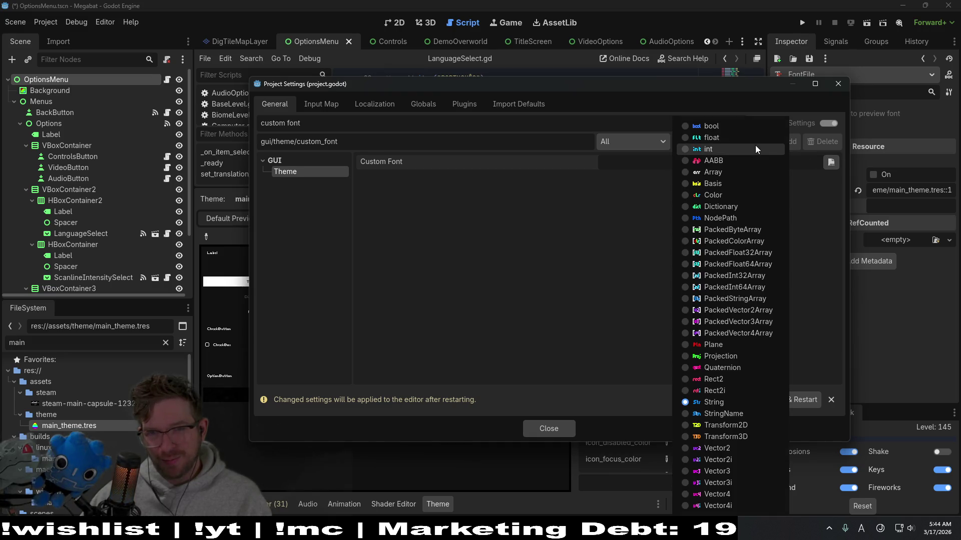
click(821, 196)
click(829, 166)
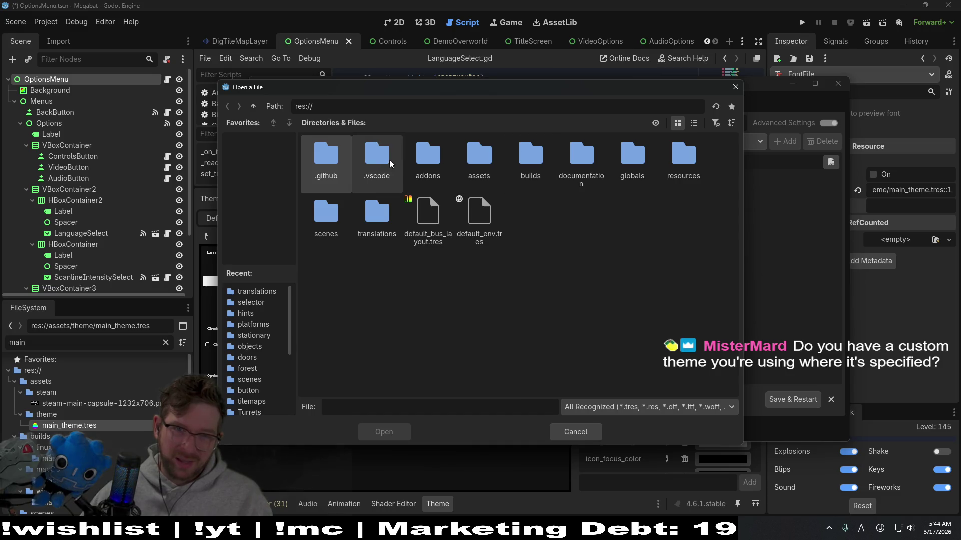
double_click(479, 156)
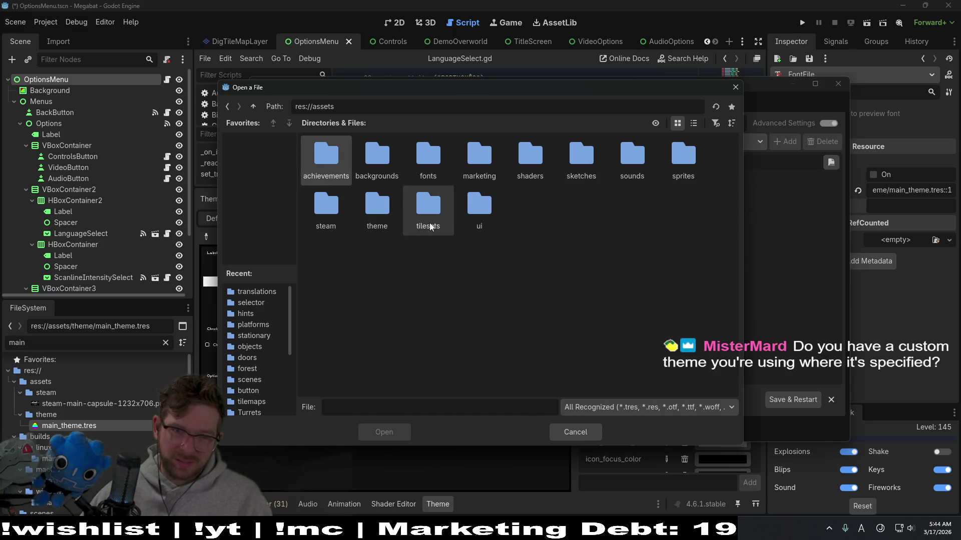
double_click(427, 155)
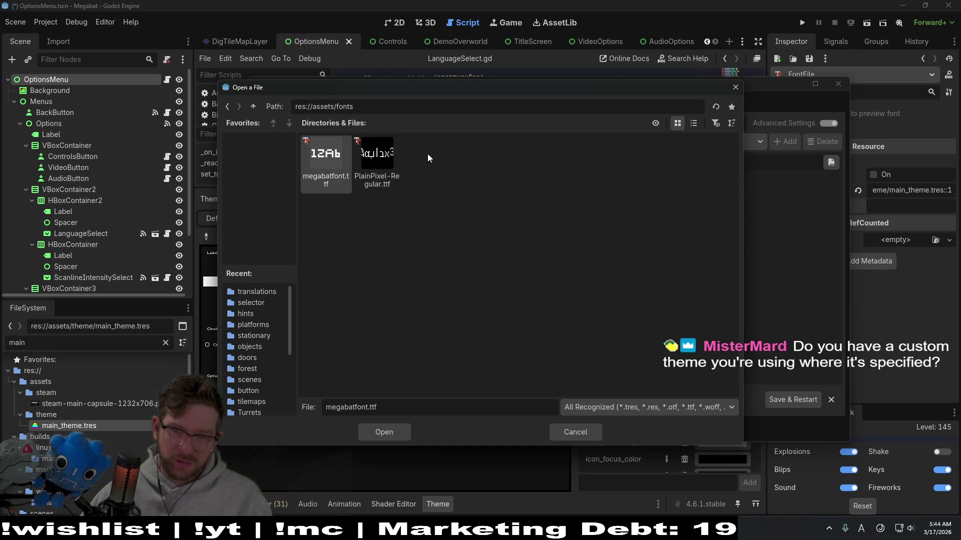
double_click(388, 171)
click(784, 401)
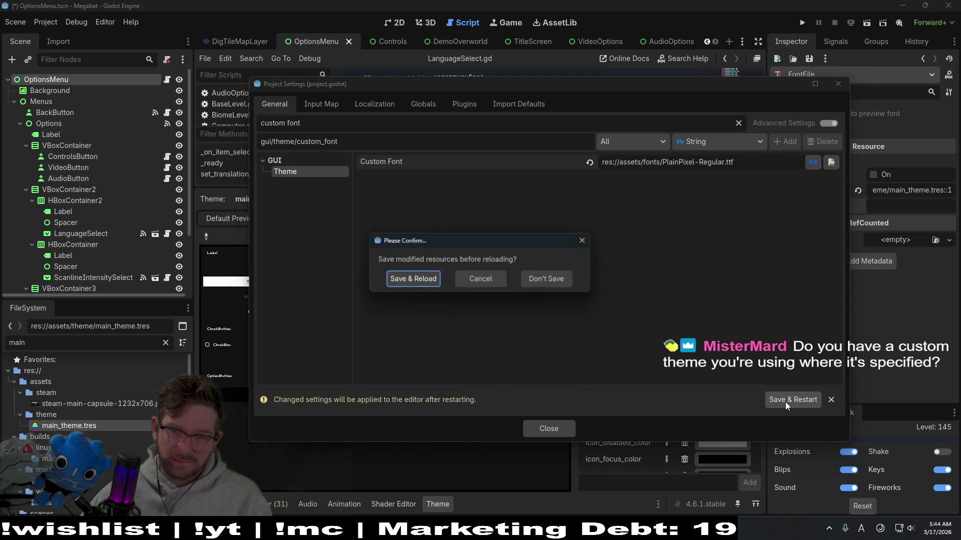
Confirm saving resources to reload, switch to the 2D view, and reopen Project Settings
click(411, 287)
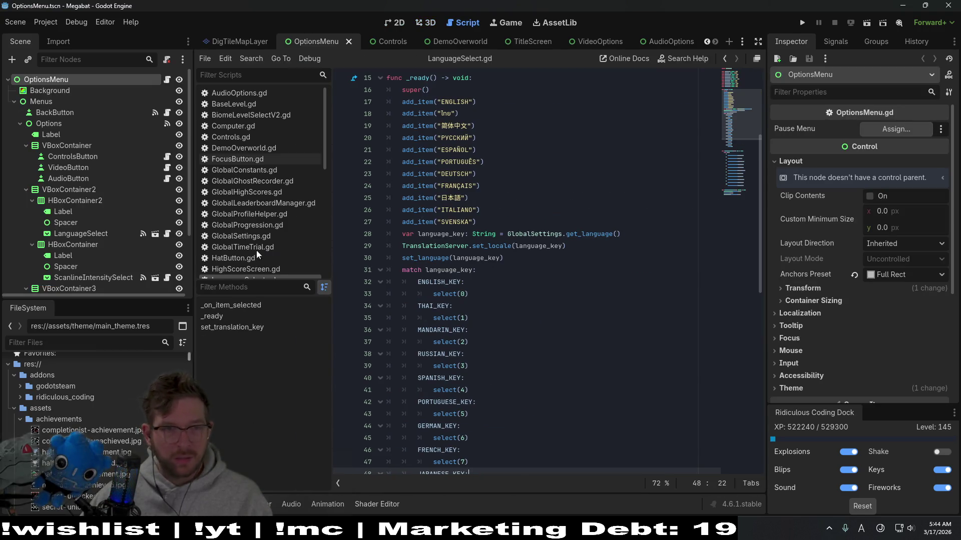
click(392, 27)
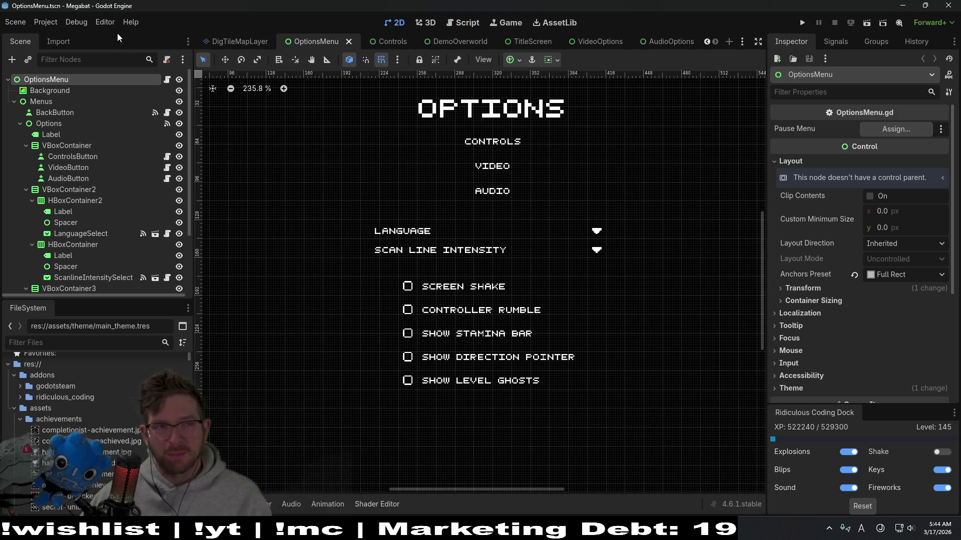
click(53, 23)
click(69, 38)
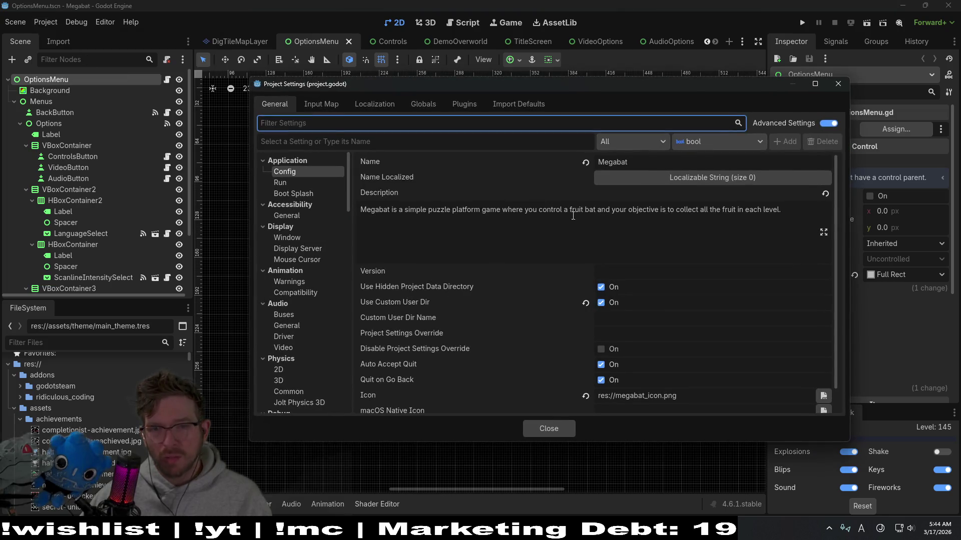
text(font)
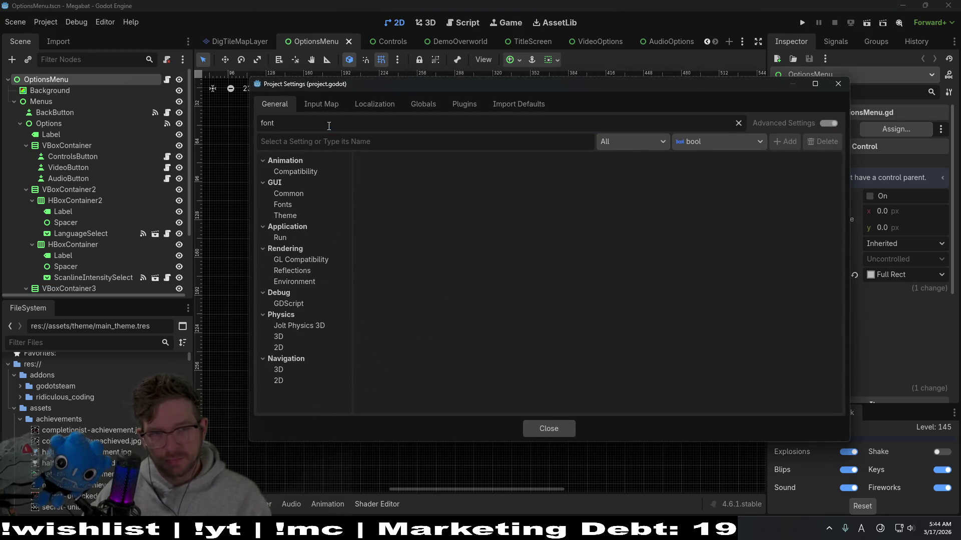
Reset the GUI Theme Custom Font to empty and Save & Restart the editor
click(297, 215)
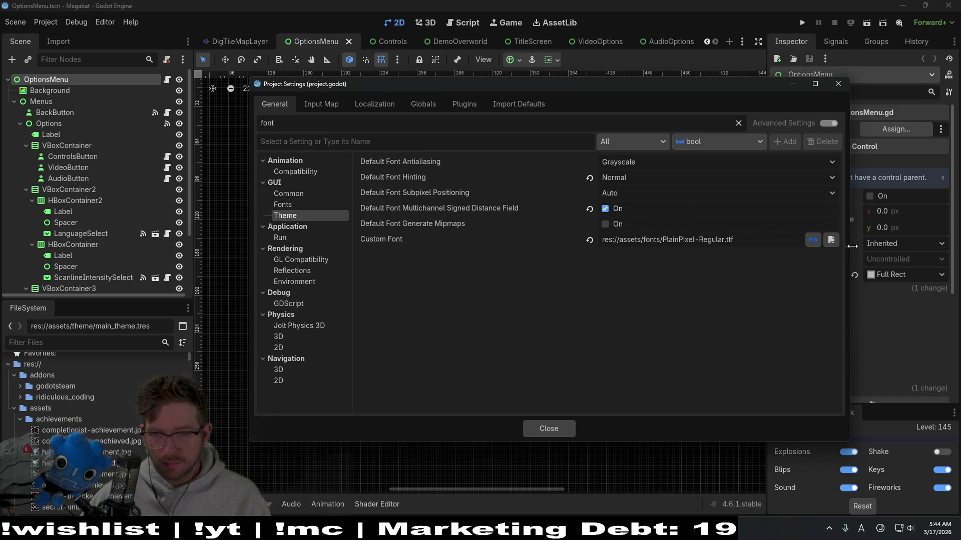
click(589, 240)
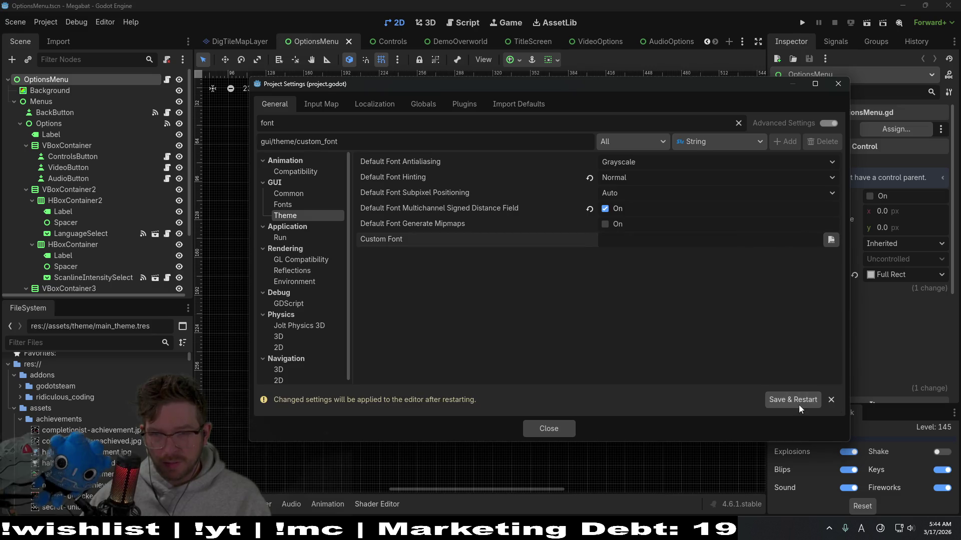
click(795, 402)
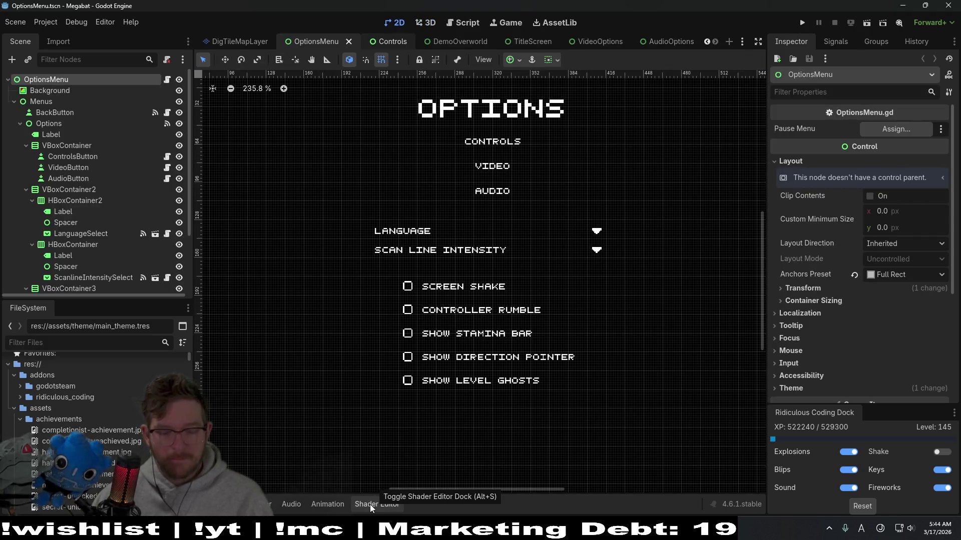
Quick-open main_theme.tres and browse its CheckBox font, font size and constant items
key(alt+shift+o)
text(theme)
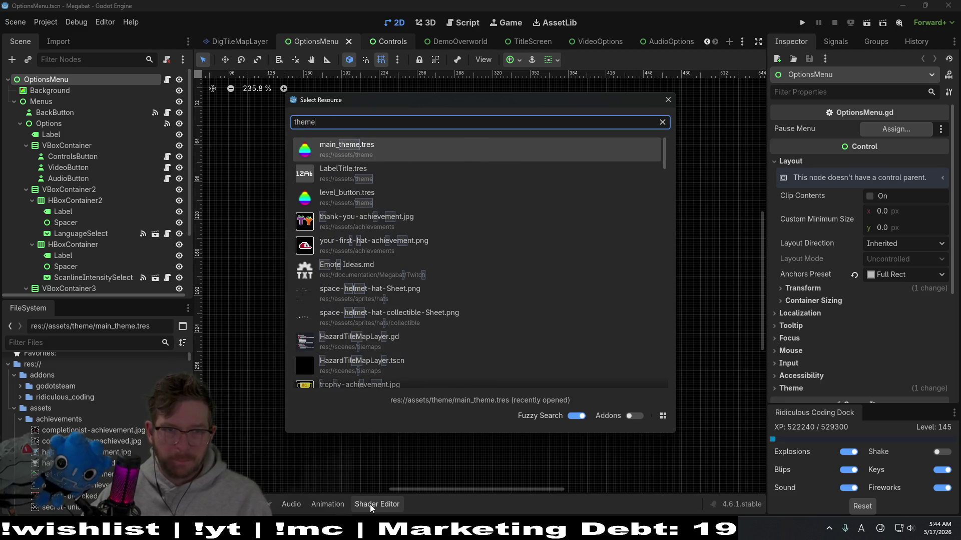
key(Return)
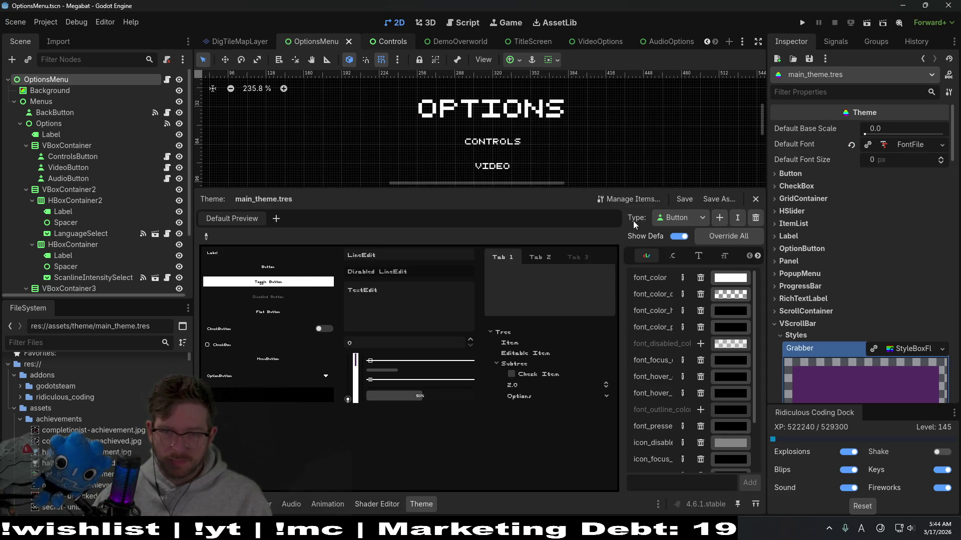
drag(622, 292, 458, 294)
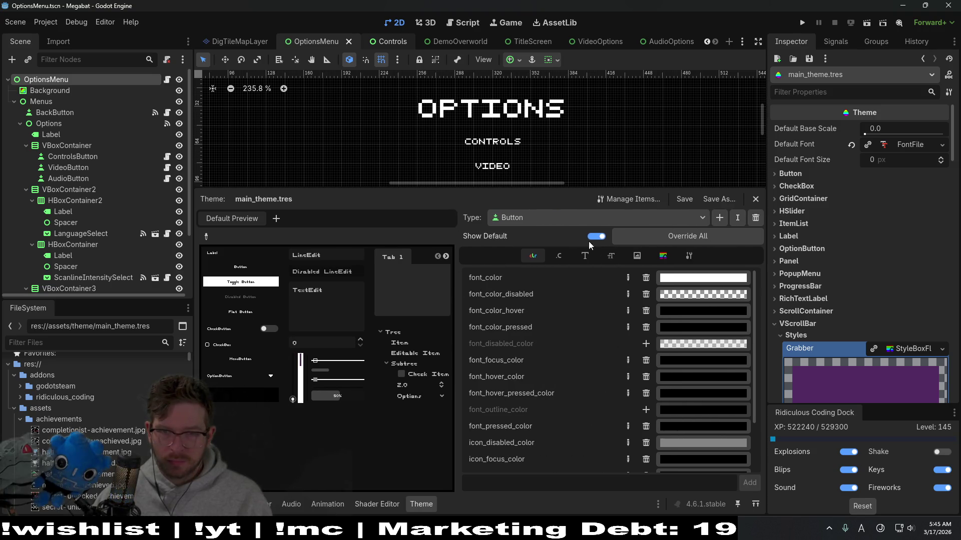
click(575, 220)
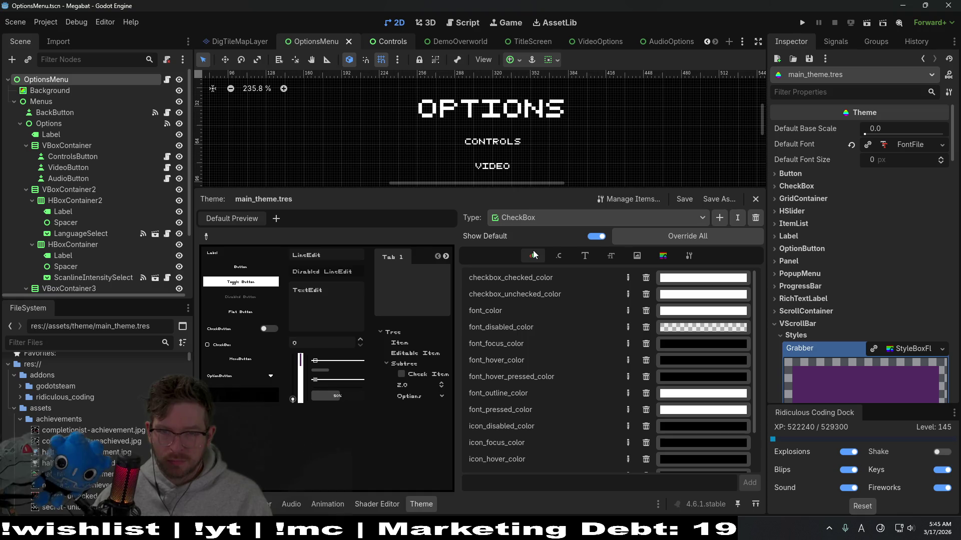
click(621, 258)
click(618, 257)
click(585, 255)
click(559, 256)
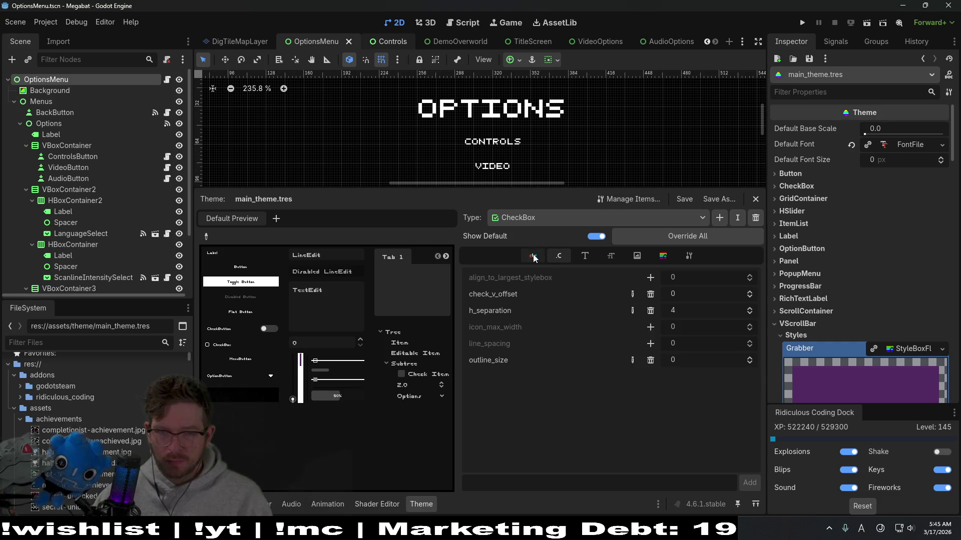
Look through the CheckBox type settings, styleboxes and colours, keeping the CheckBox type
click(689, 256)
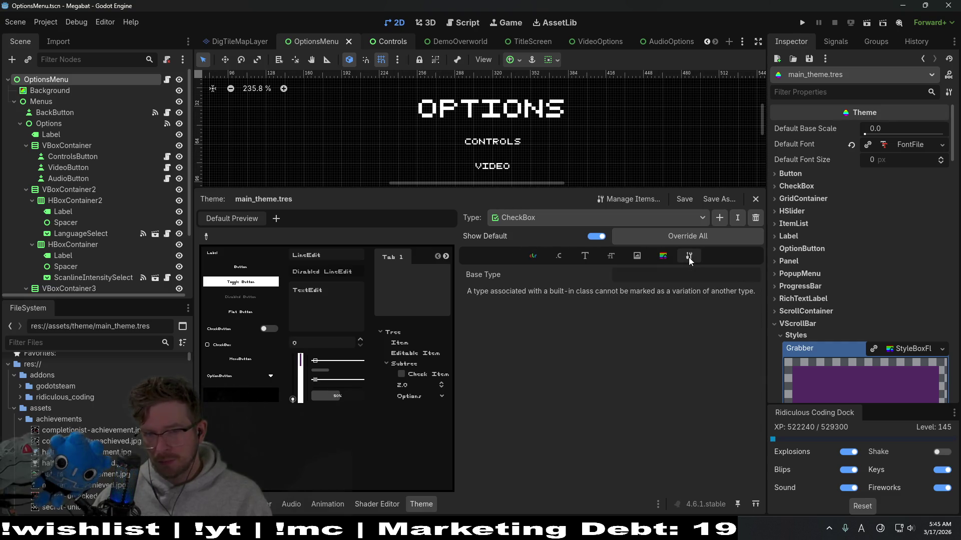
click(529, 218)
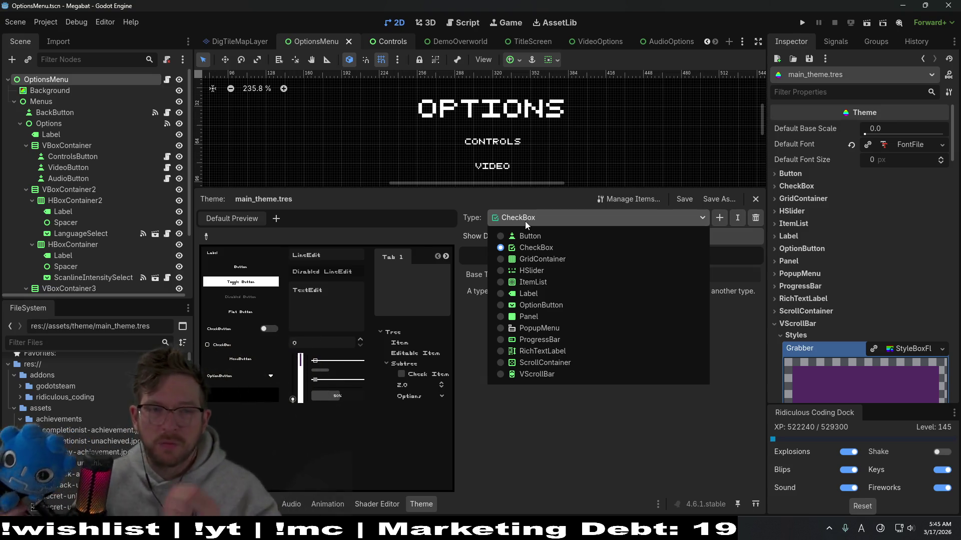
click(343, 205)
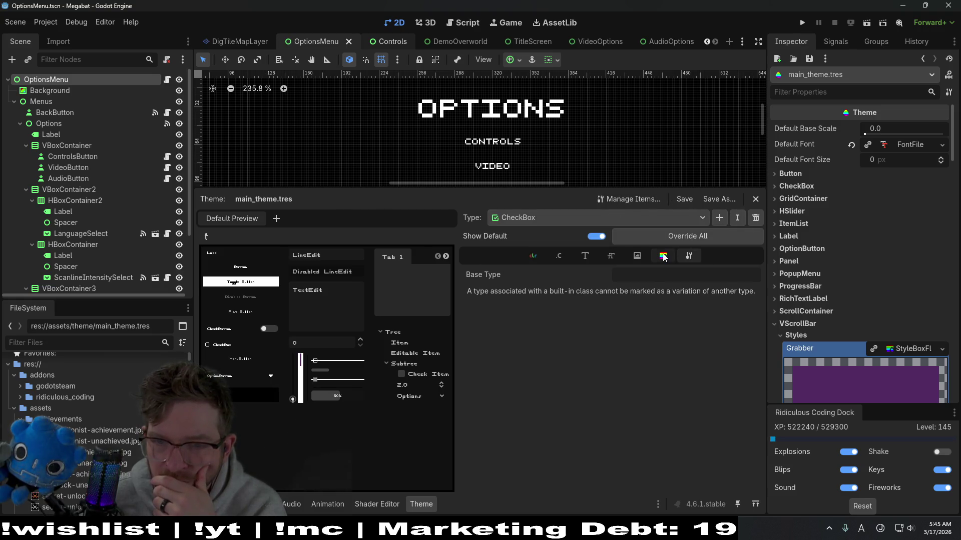
click(640, 256)
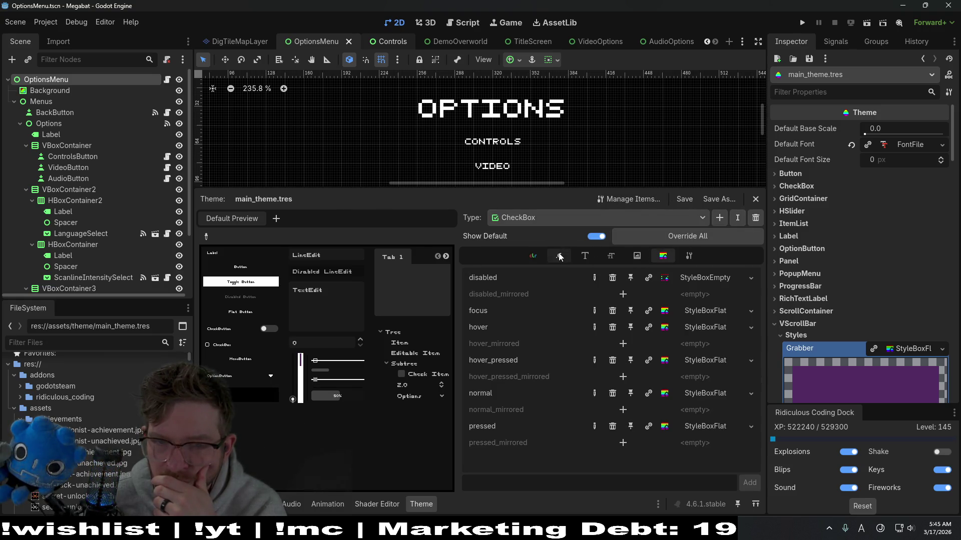
click(531, 255)
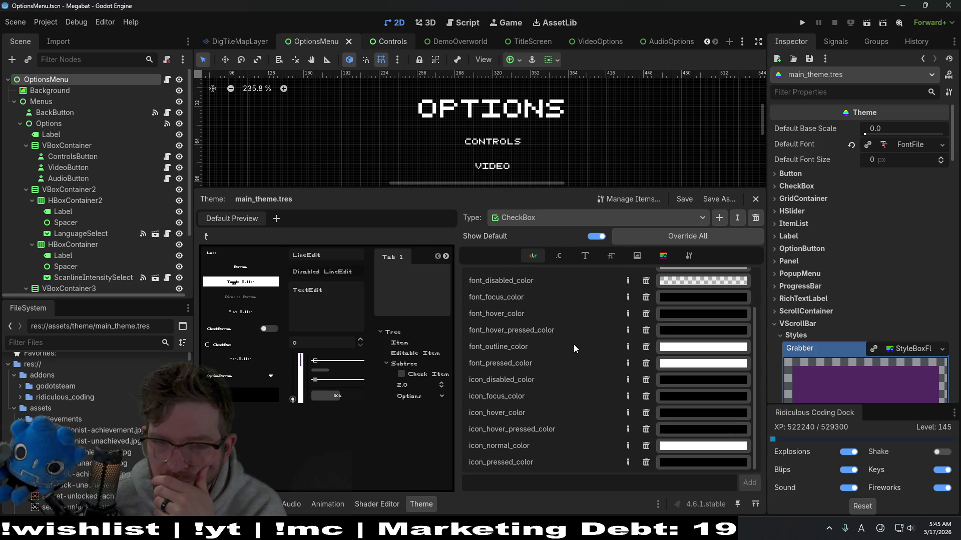
click(556, 221)
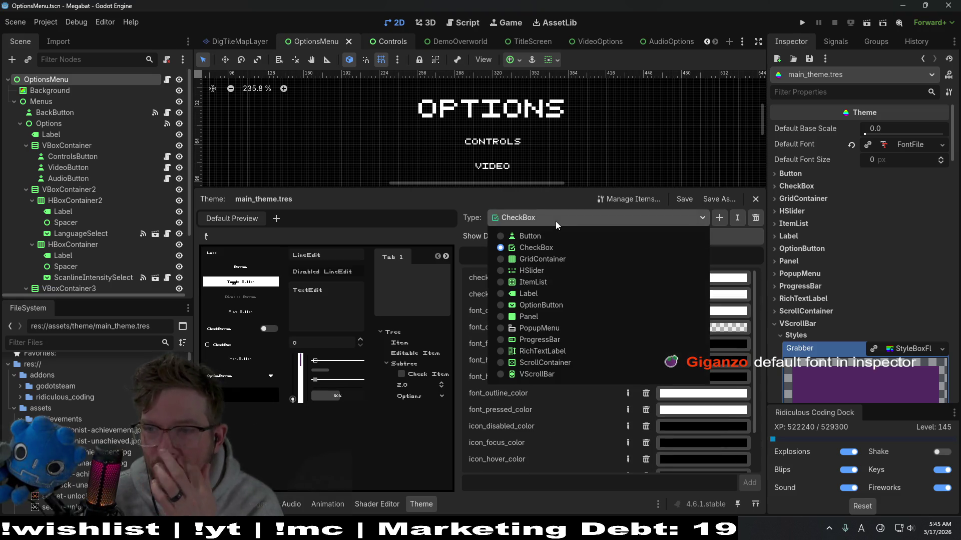
click(348, 215)
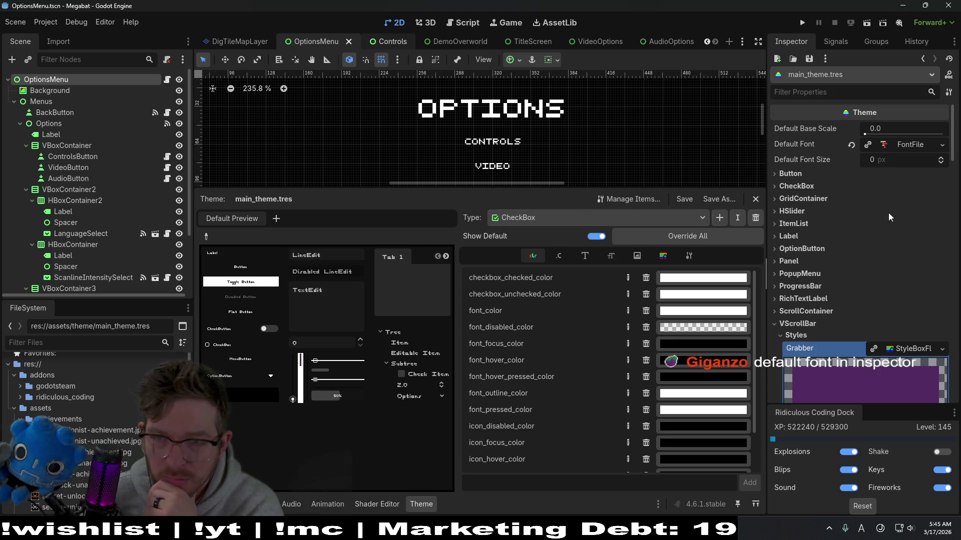
Expand the theme's Default Font path, then inspect the Button font's embedded FontFile
click(917, 147)
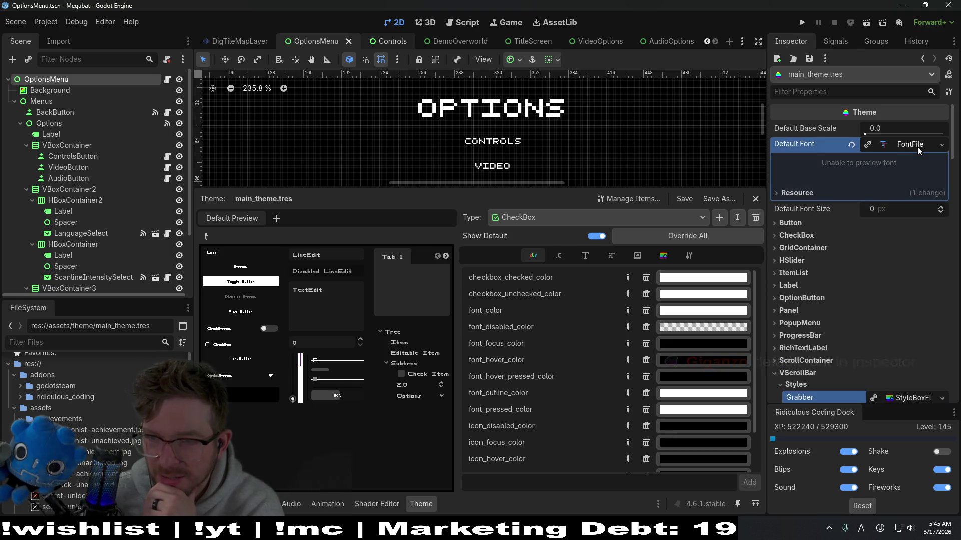
click(913, 223)
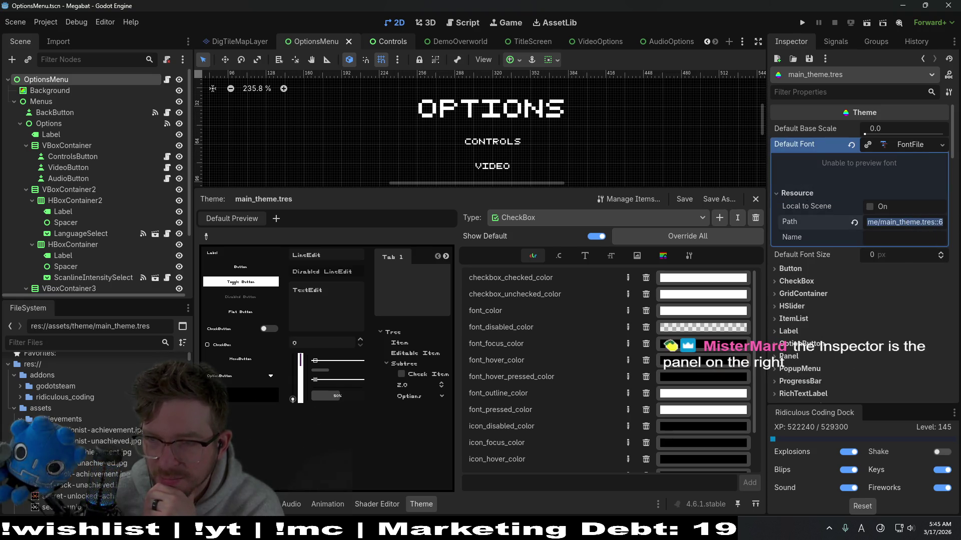
click(922, 292)
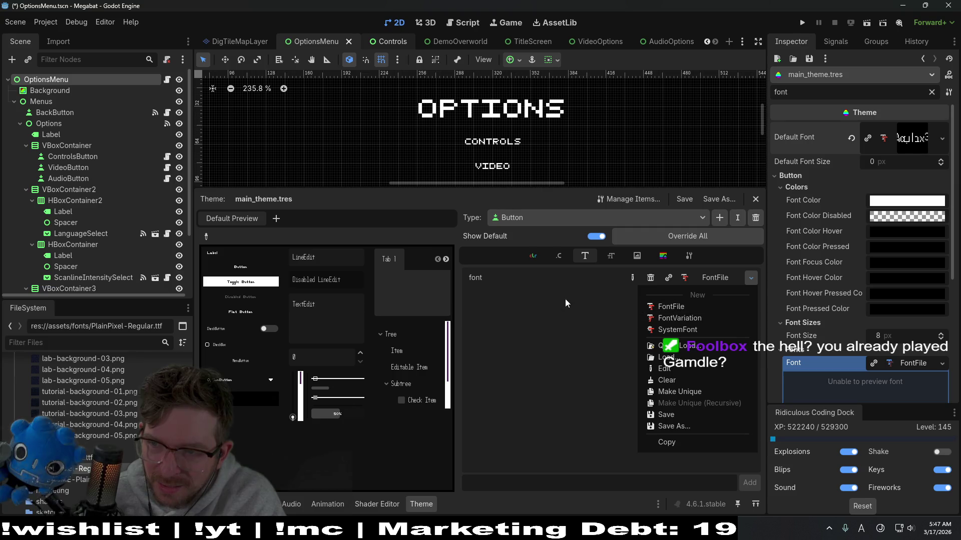
click(567, 330)
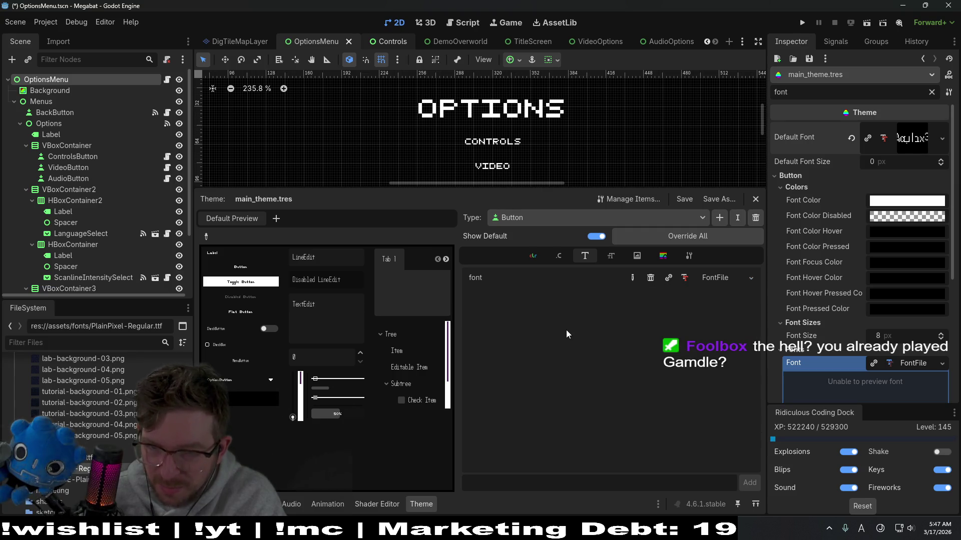
click(710, 276)
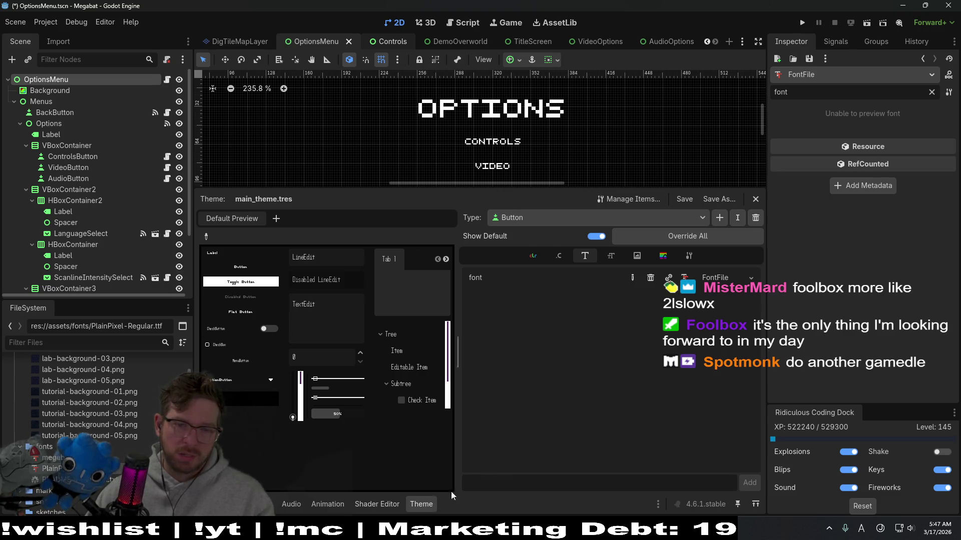
Quick-open level_button.tres from the theme resource search
key(shift+alt+o)
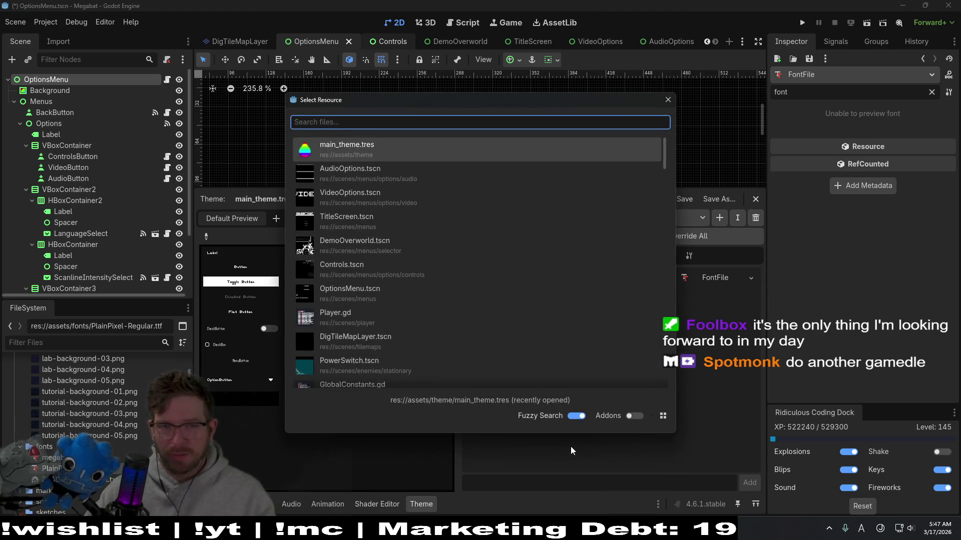
text(them)
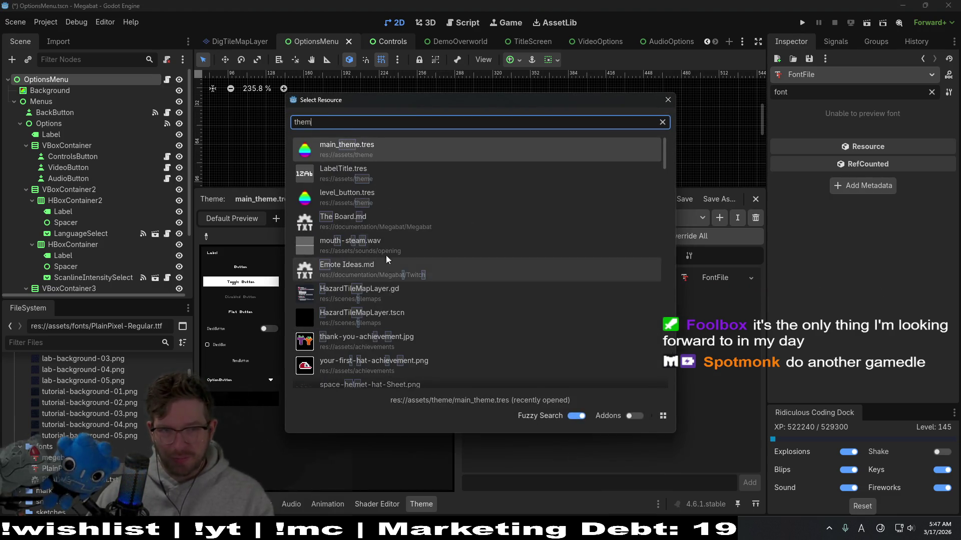
click(350, 199)
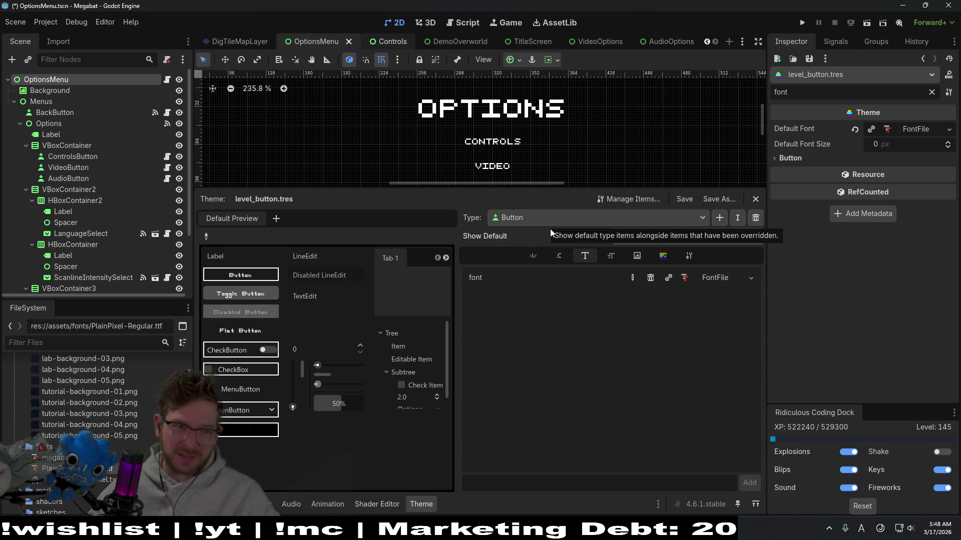
Quick-open main_theme.tres again to return to it in the theme editor
click(257, 276)
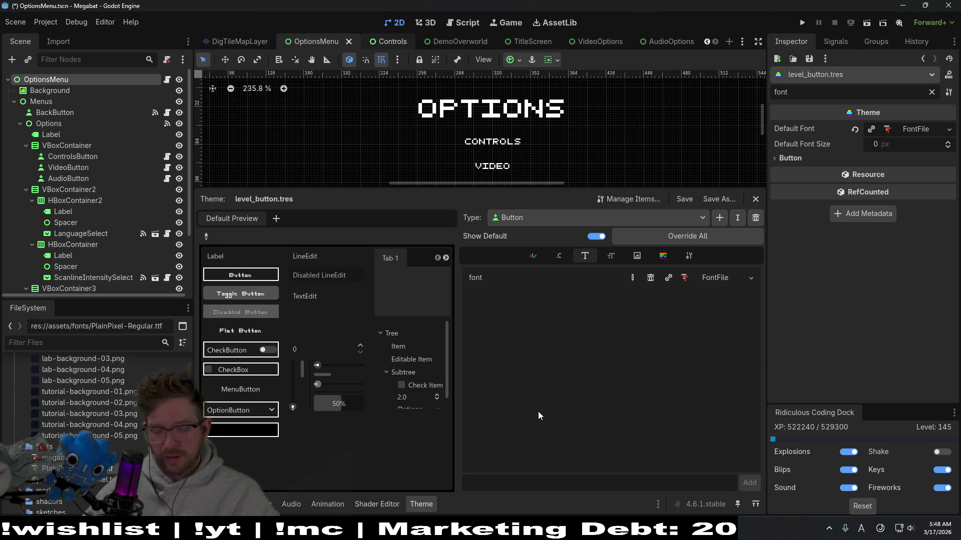
key(alt+shift+o)
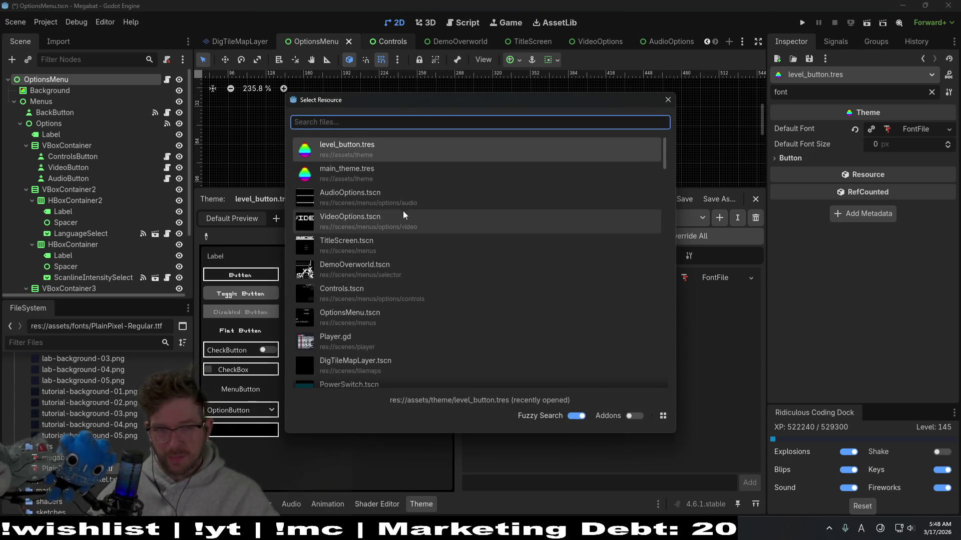
double_click(395, 173)
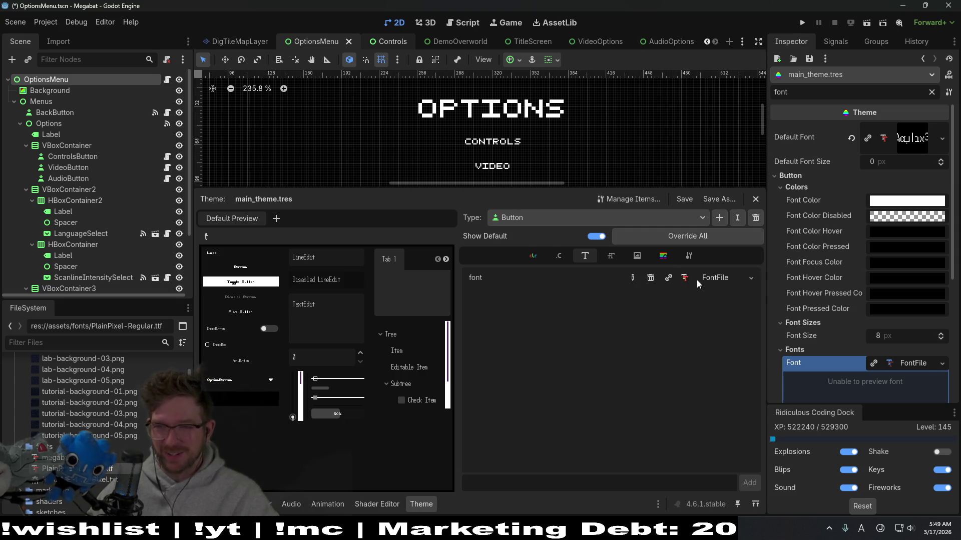
Browse the Button item tabs and delete the Button font override
click(564, 258)
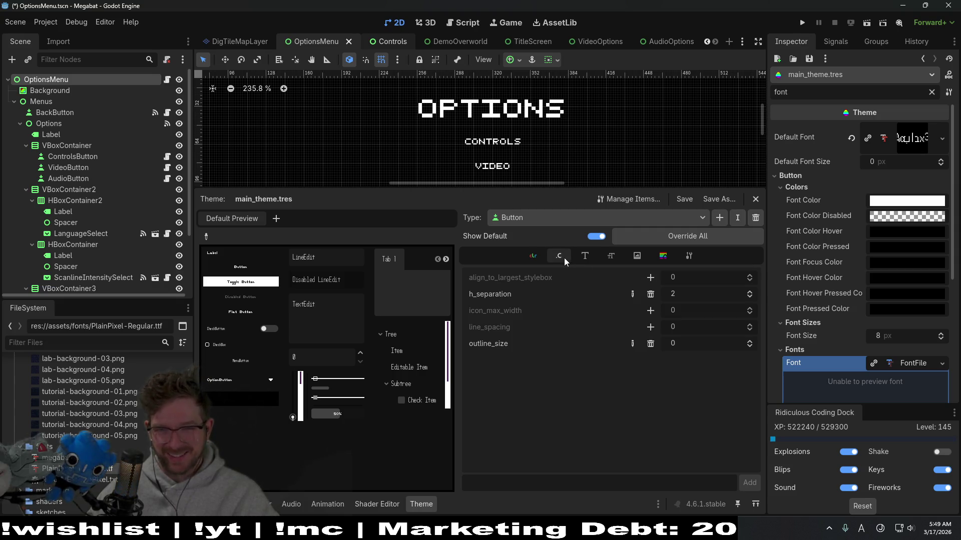
click(592, 254)
click(616, 257)
click(663, 256)
click(537, 255)
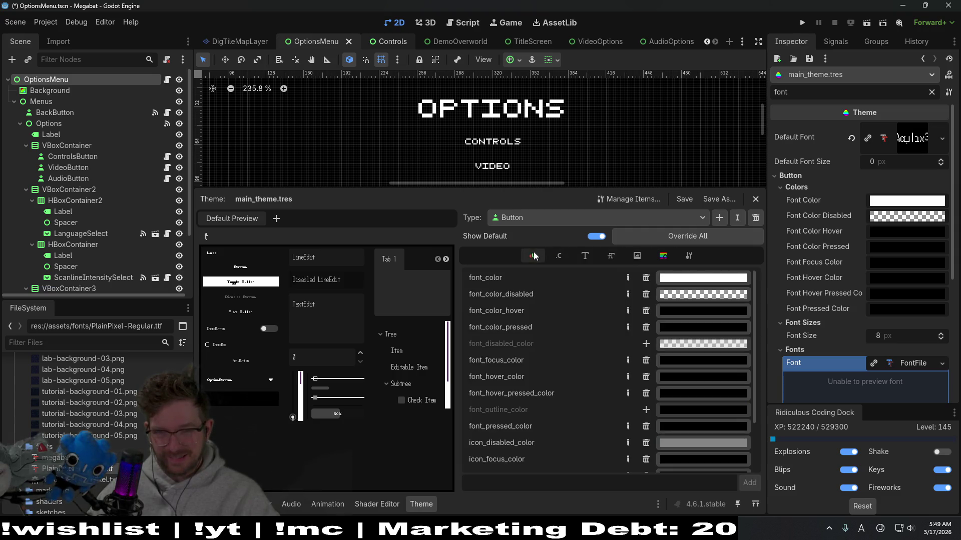
click(568, 258)
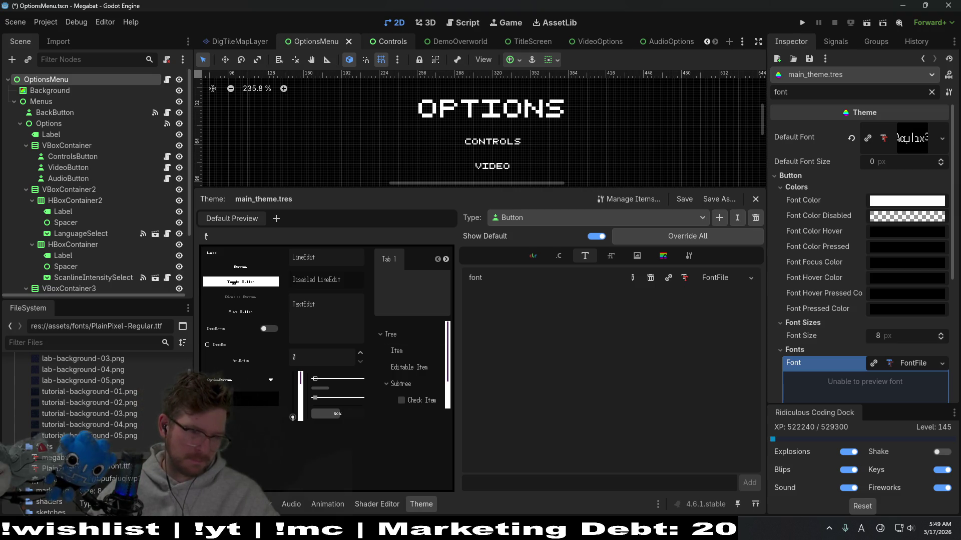
click(650, 280)
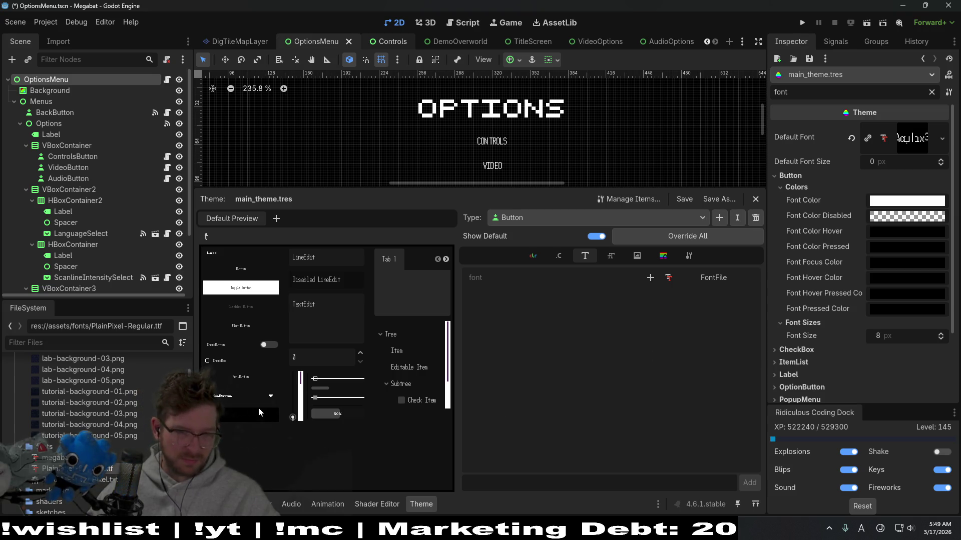
Switch the type to OptionButton and delete its font override
click(624, 213)
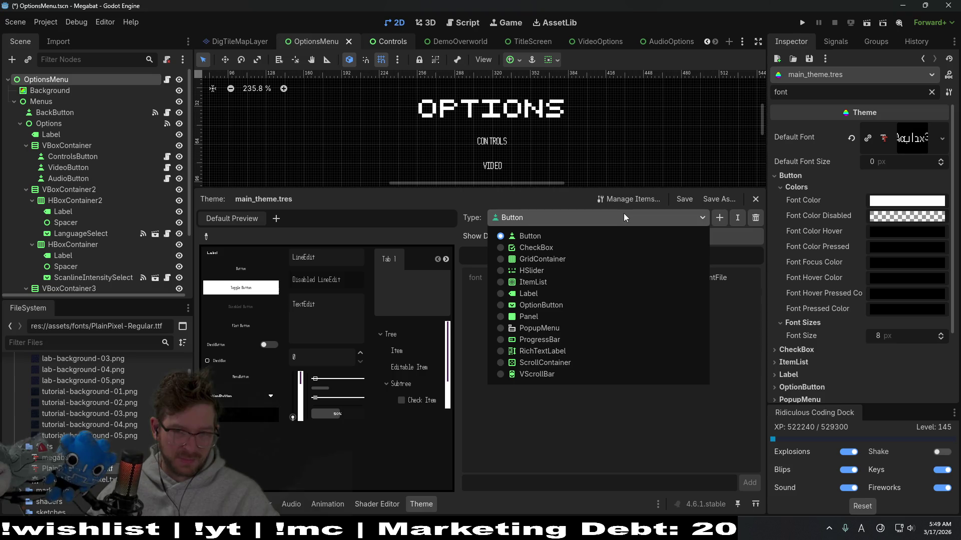
click(547, 306)
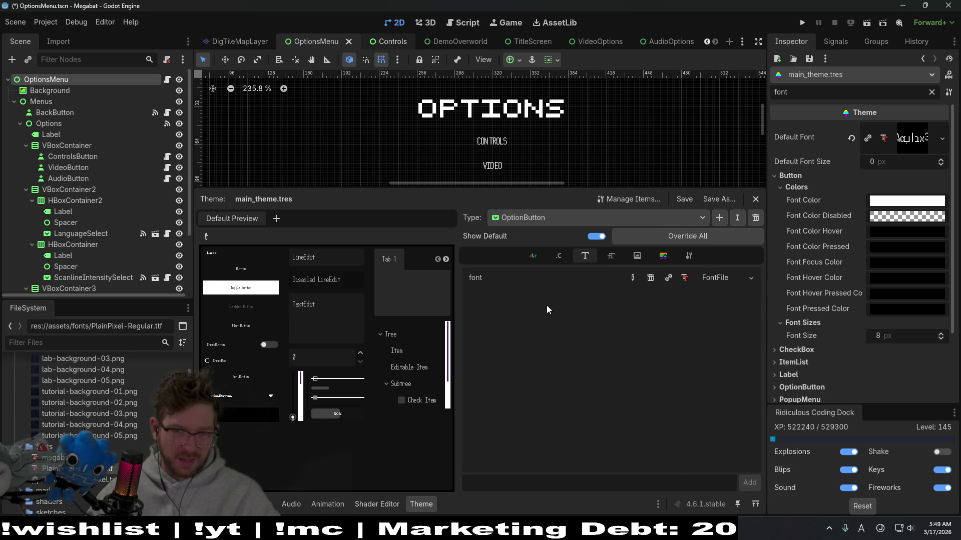
click(699, 277)
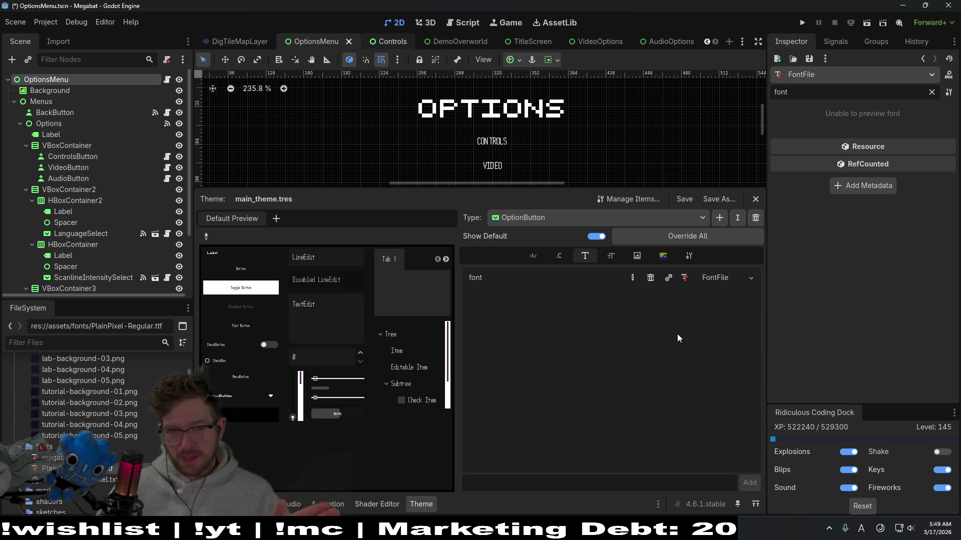
click(651, 278)
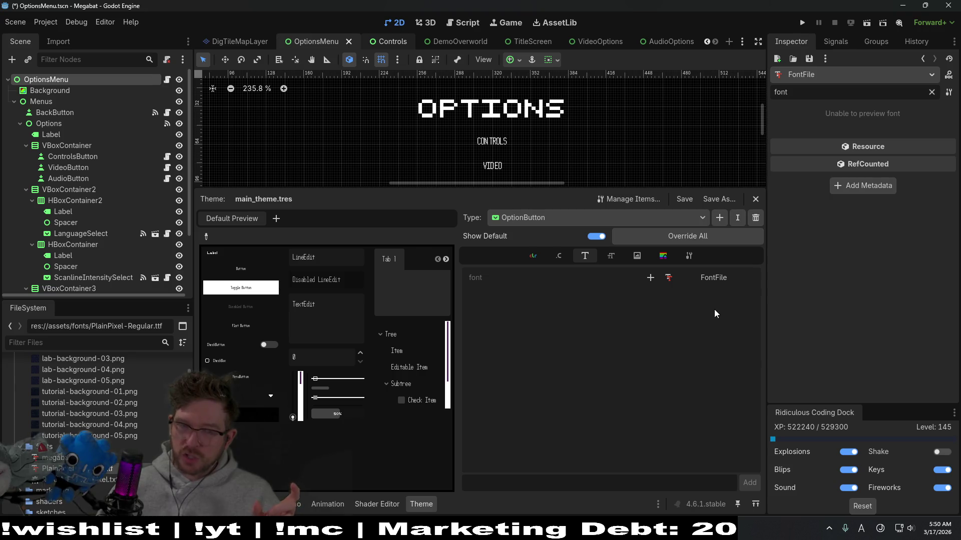
Try dropping megabatfont.ttf onto the theme, then select the OPTIONS title label
mouse_move(54, 458)
mouse_down()
mouse_move(630, 331)
mouse_move(713, 278)
mouse_up()
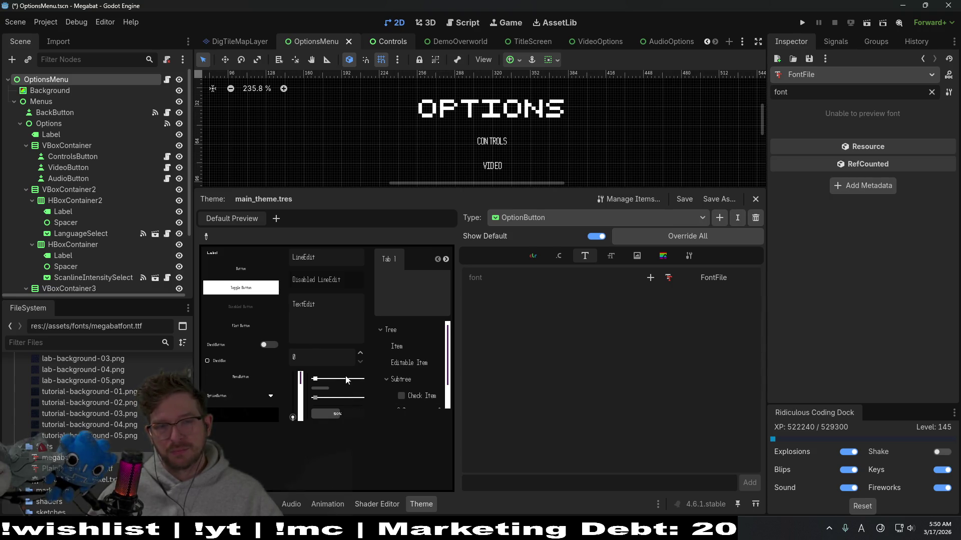
click(516, 115)
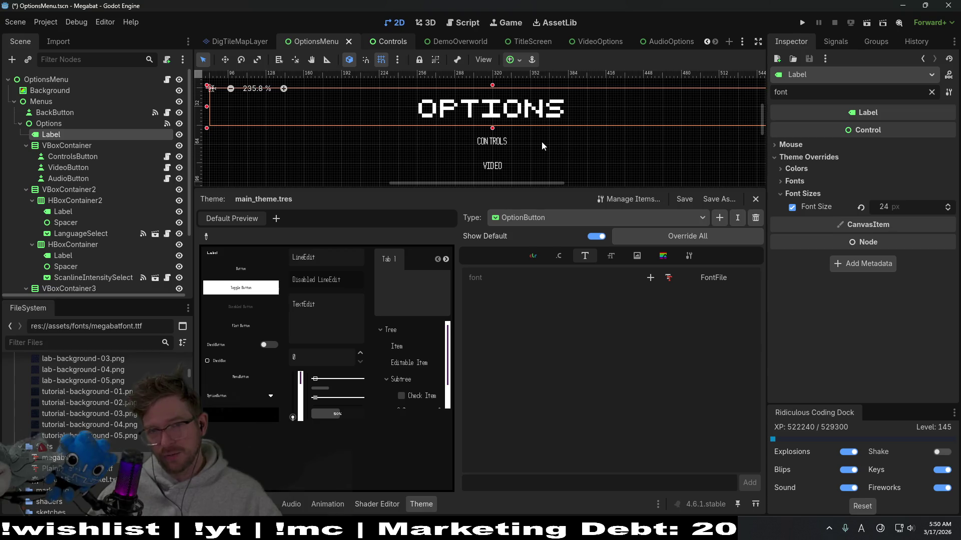
Remove the Label font override in main_theme, then run Megabat to test the fonts
click(803, 181)
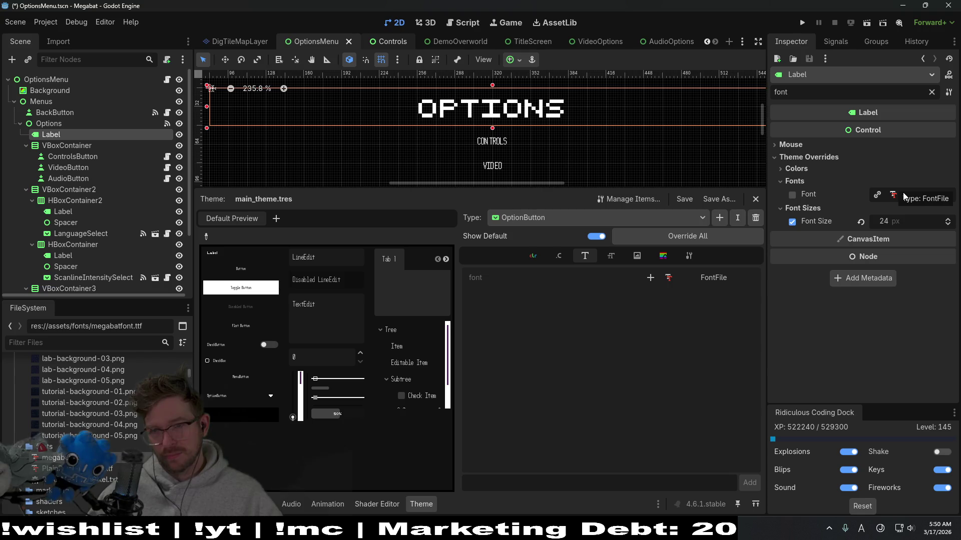
click(609, 218)
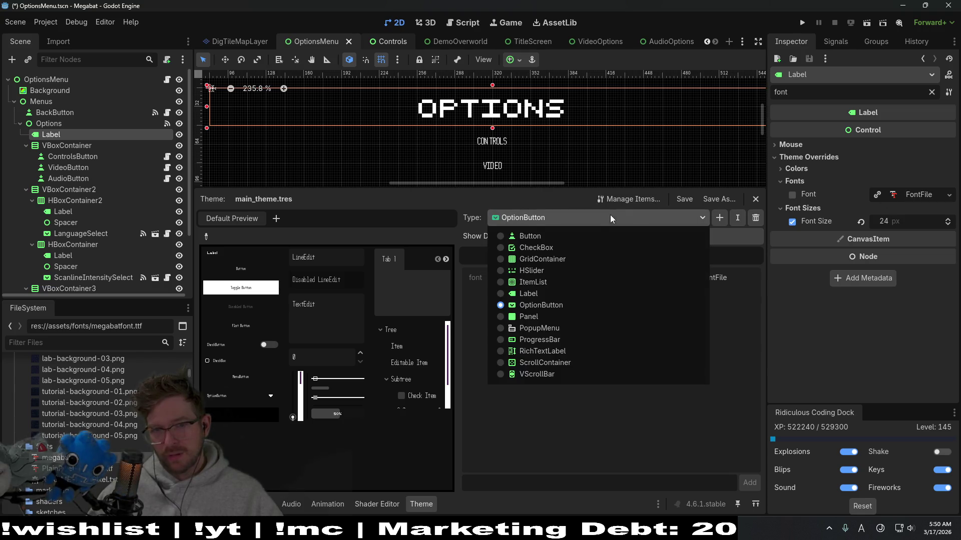
click(551, 293)
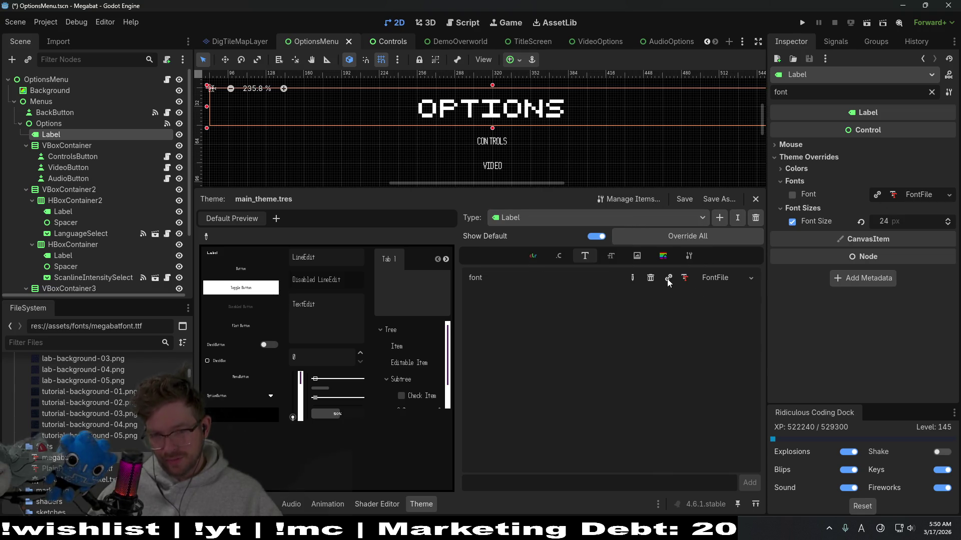
click(651, 279)
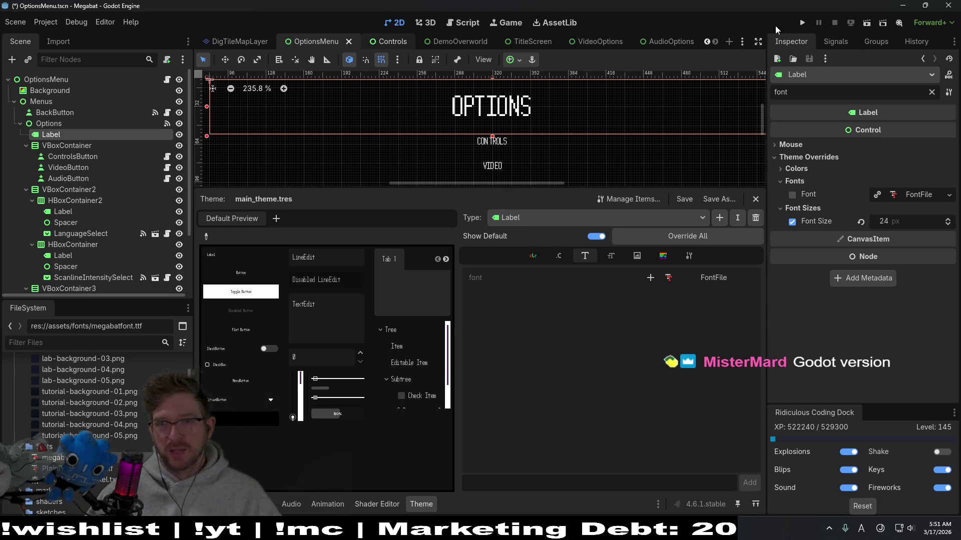
click(802, 24)
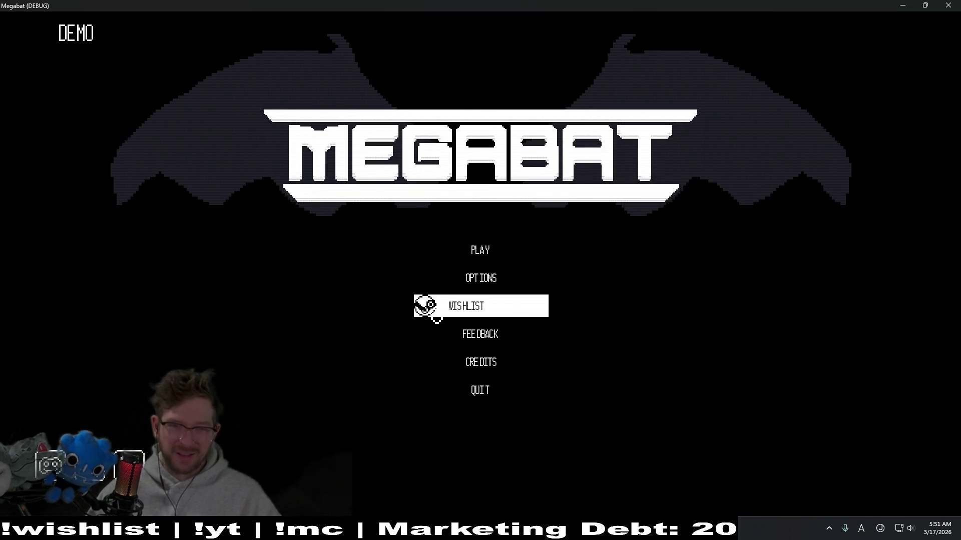
Reach the Options menu and switch the game language to Simplified Chinese
click(489, 251)
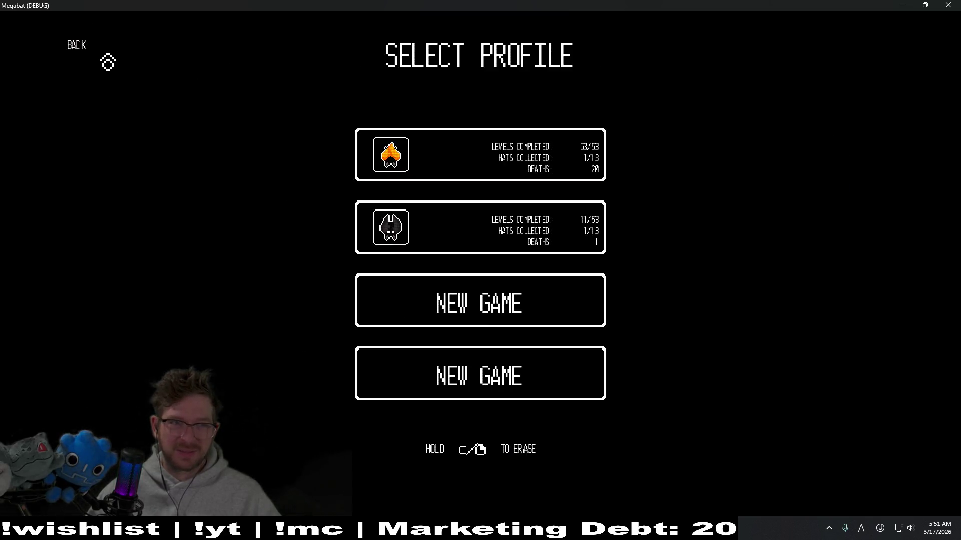
click(78, 47)
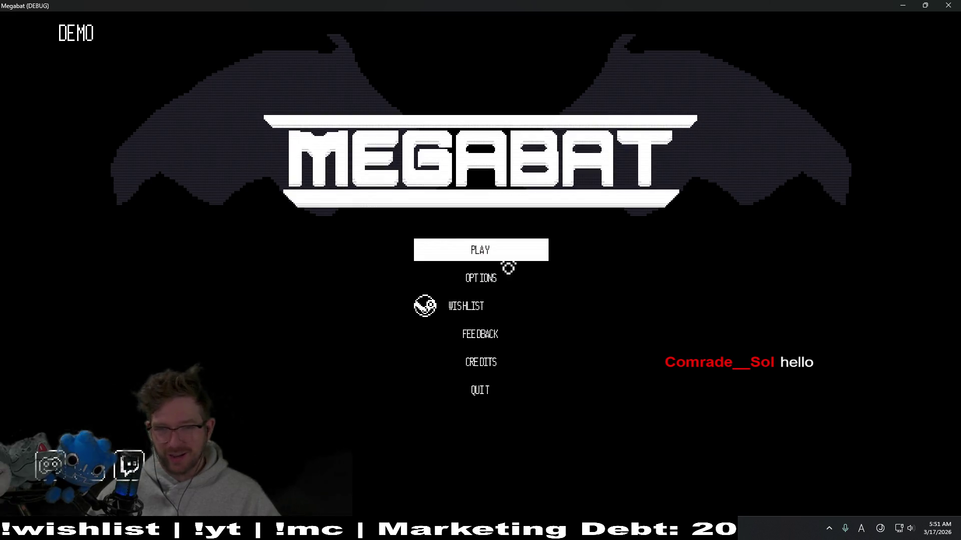
click(477, 282)
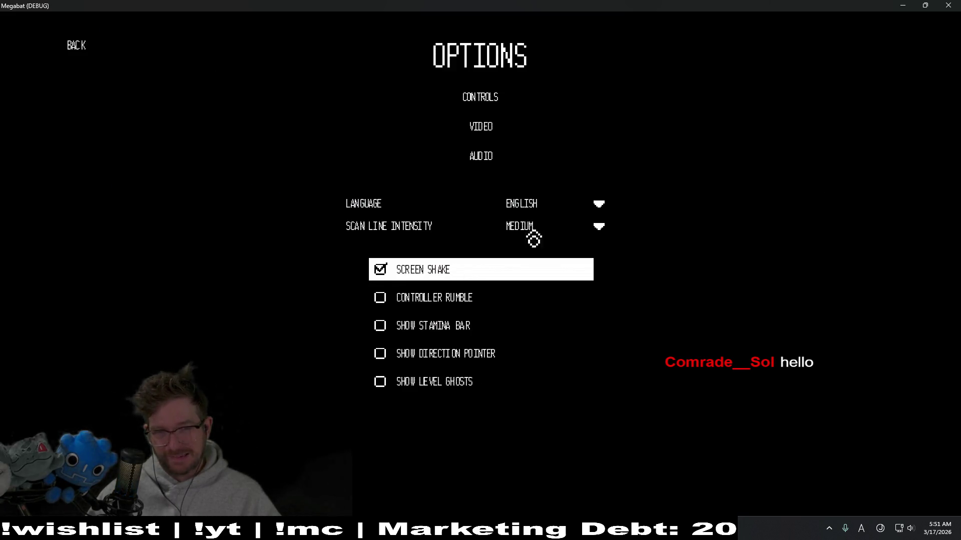
click(539, 204)
click(553, 287)
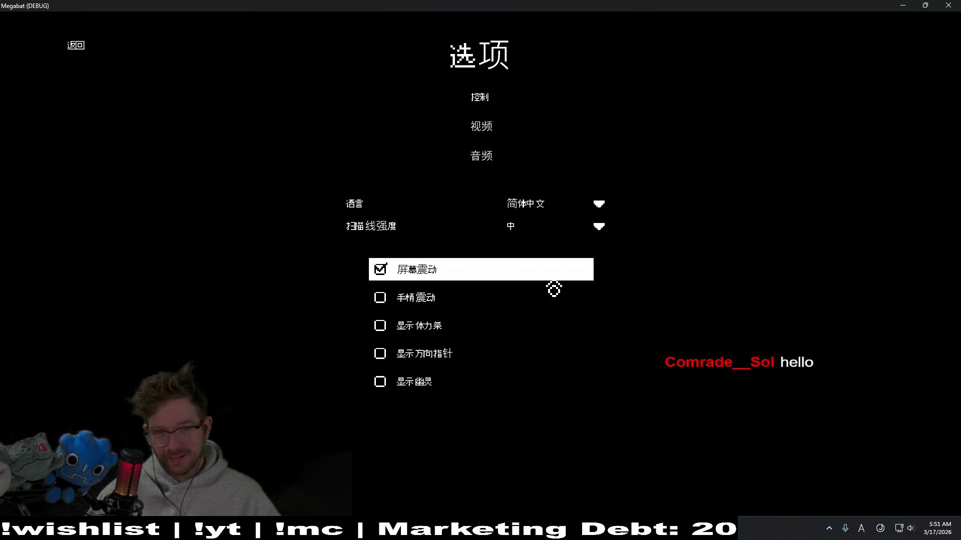
Switch the language to Thai to check rendering, then back to Simplified Chinese
click(559, 213)
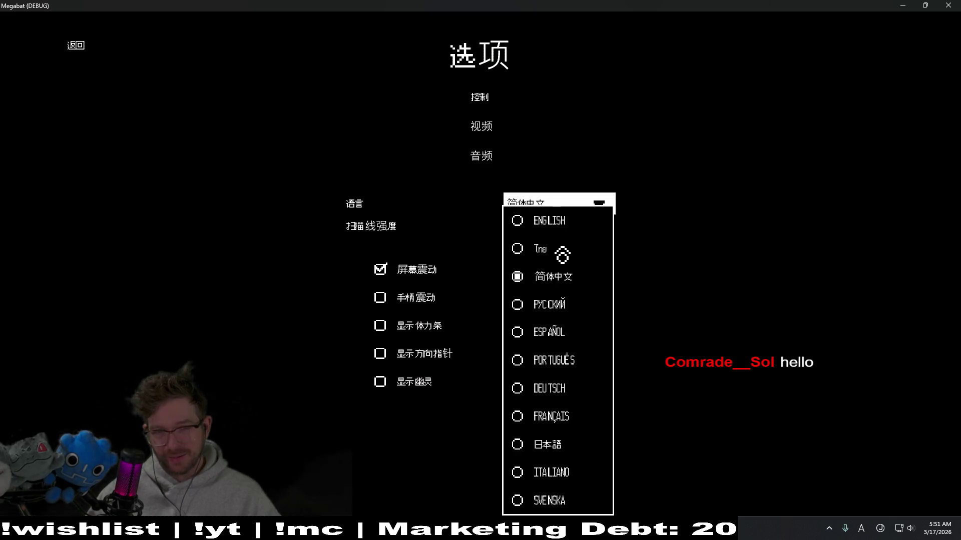
click(541, 255)
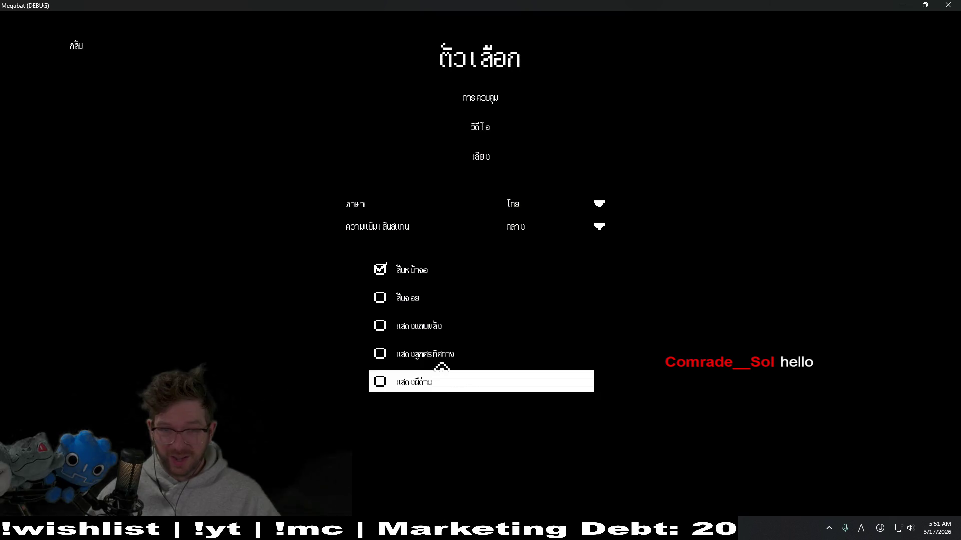
click(525, 206)
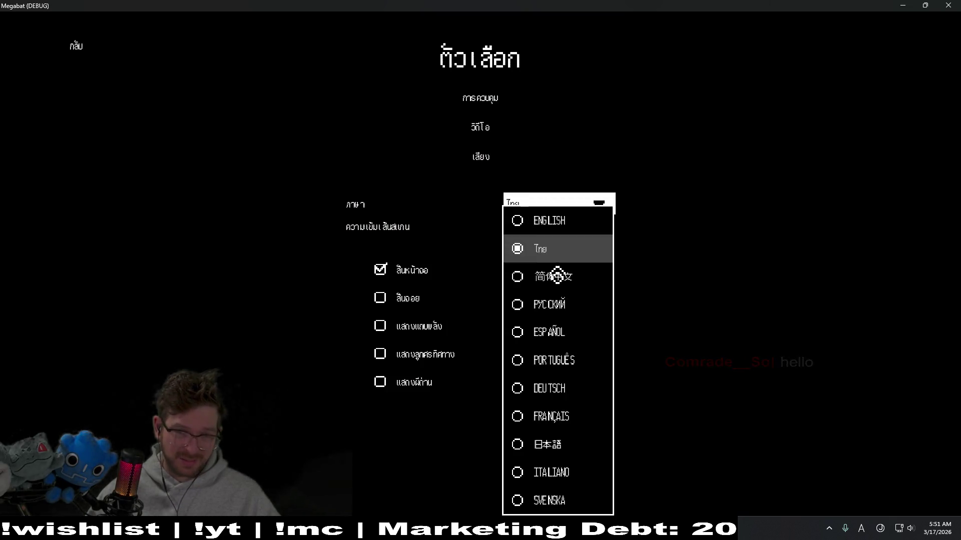
click(555, 276)
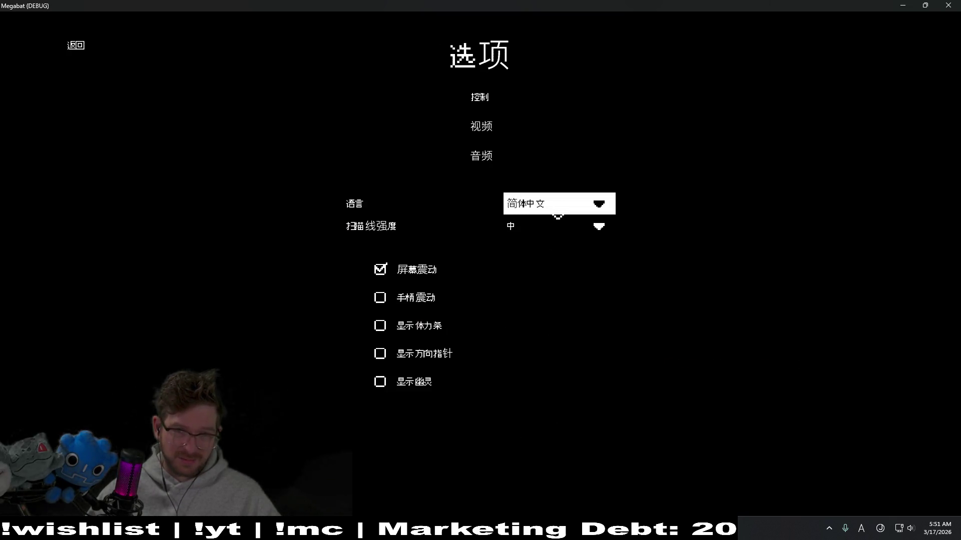
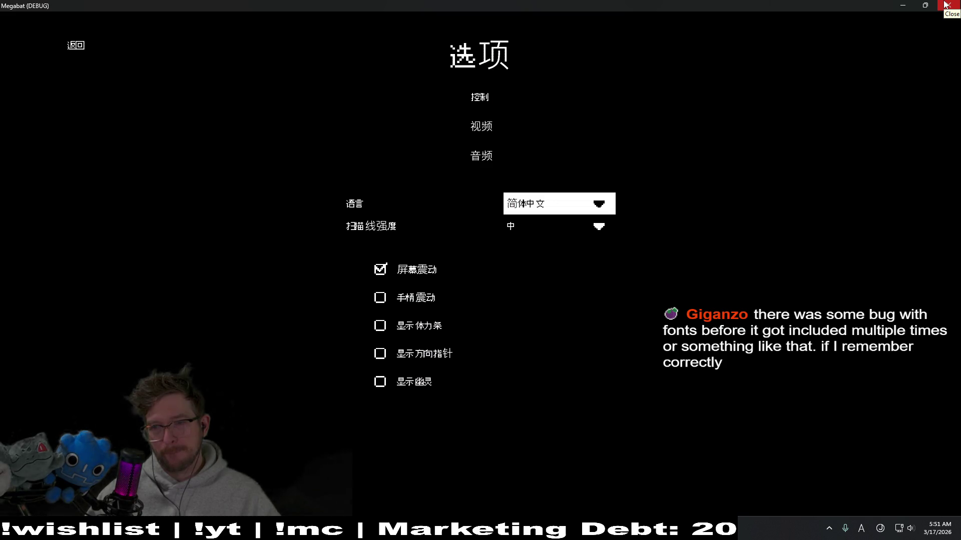
Switch the Megabat options menu language to Español and close the running game
click(575, 205)
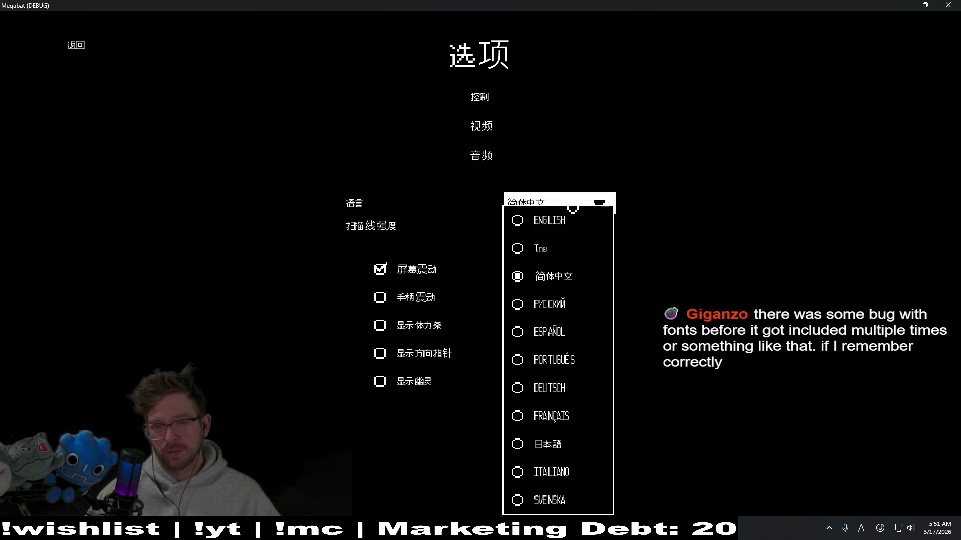
click(562, 334)
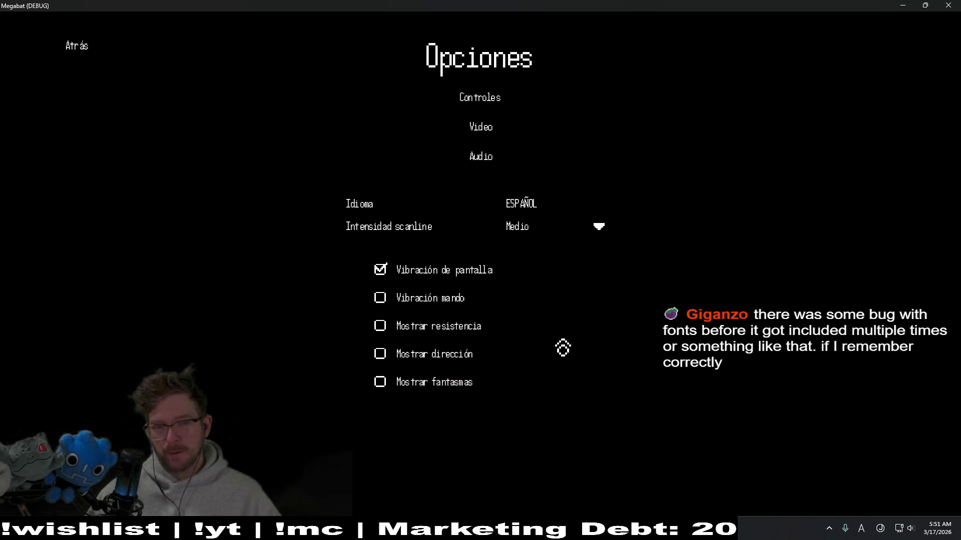
click(949, 5)
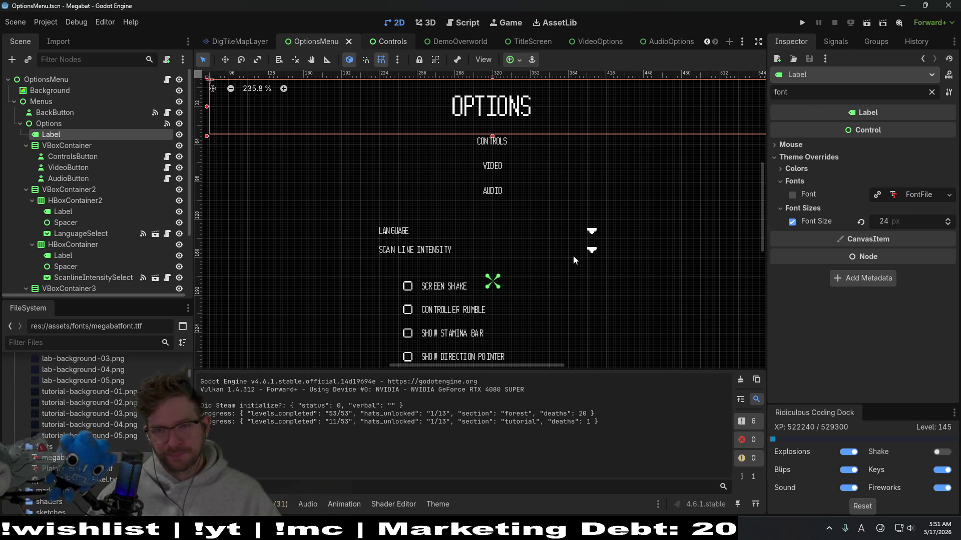
scroll(573, 255, down, 1)
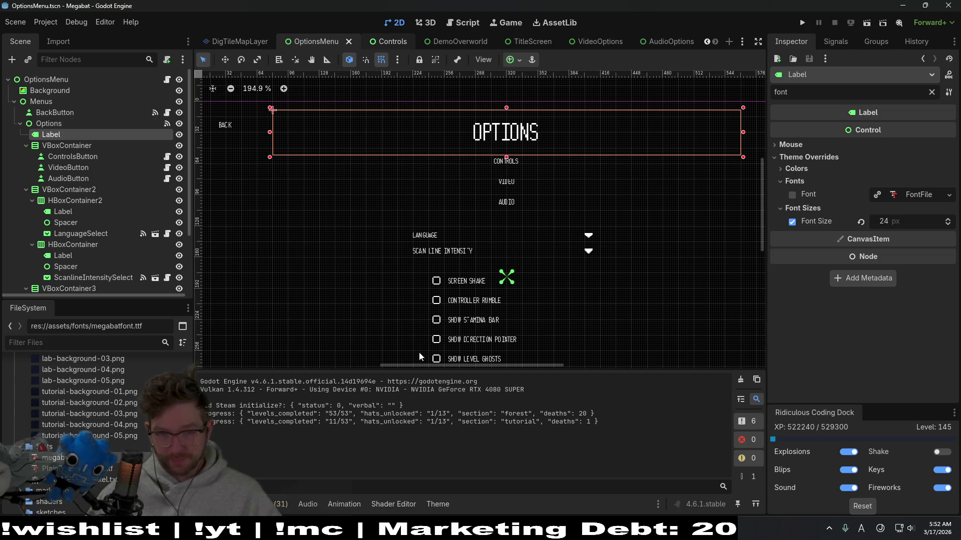
Show the theme editor briefly, then quick-open main_theme.tres via resource search
click(437, 504)
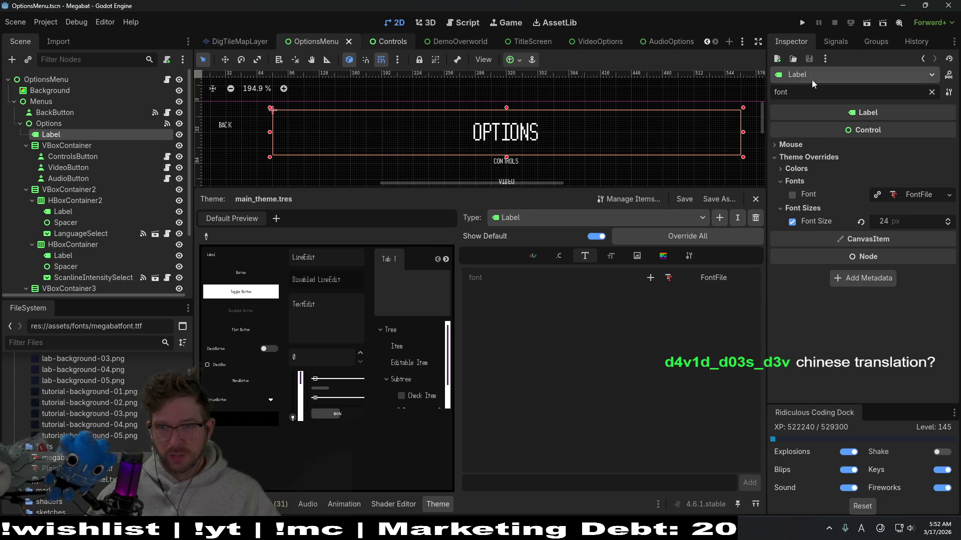
click(931, 92)
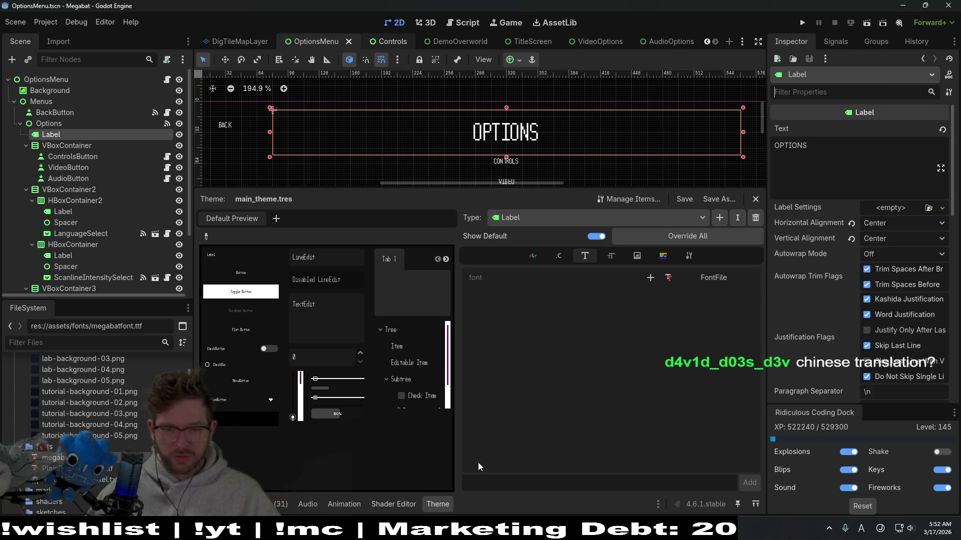
click(438, 503)
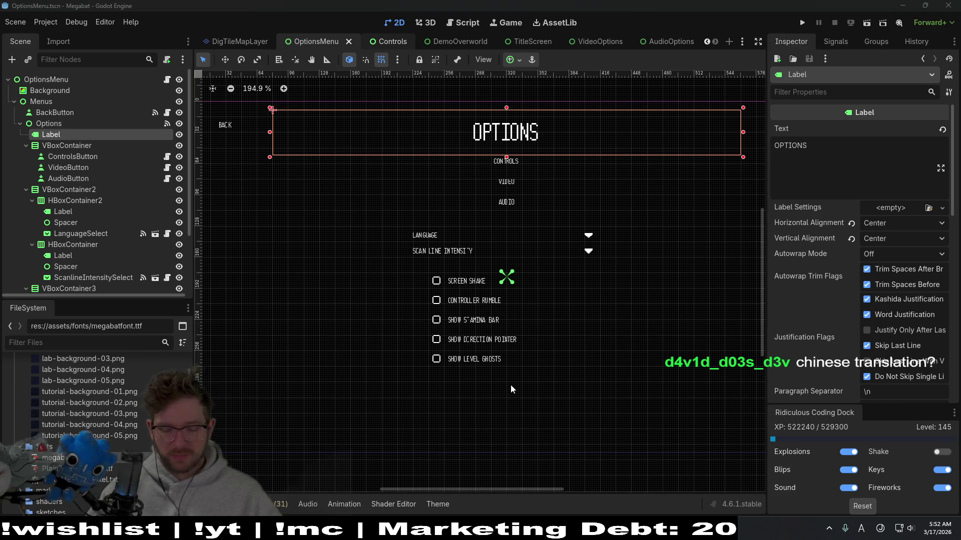
key(alt+shift+o)
text(main_th)
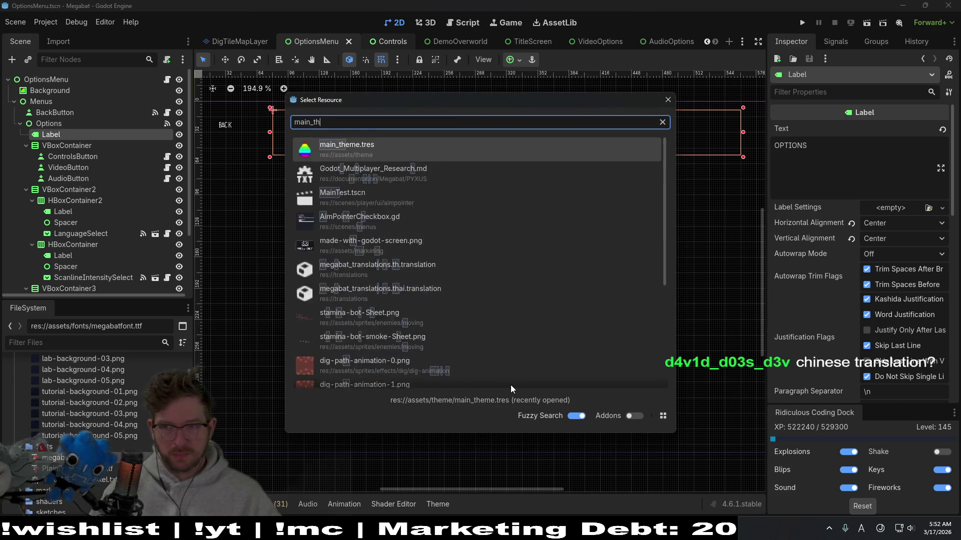
text(em)
click(394, 151)
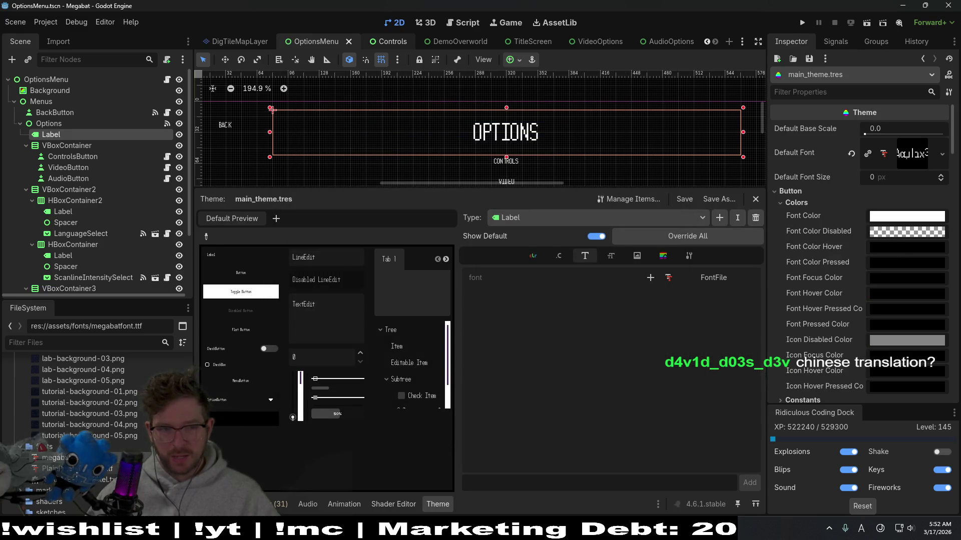
Inspect the megabatfont default font's import settings, reassign it to Default Font and run the game
double_click(54, 458)
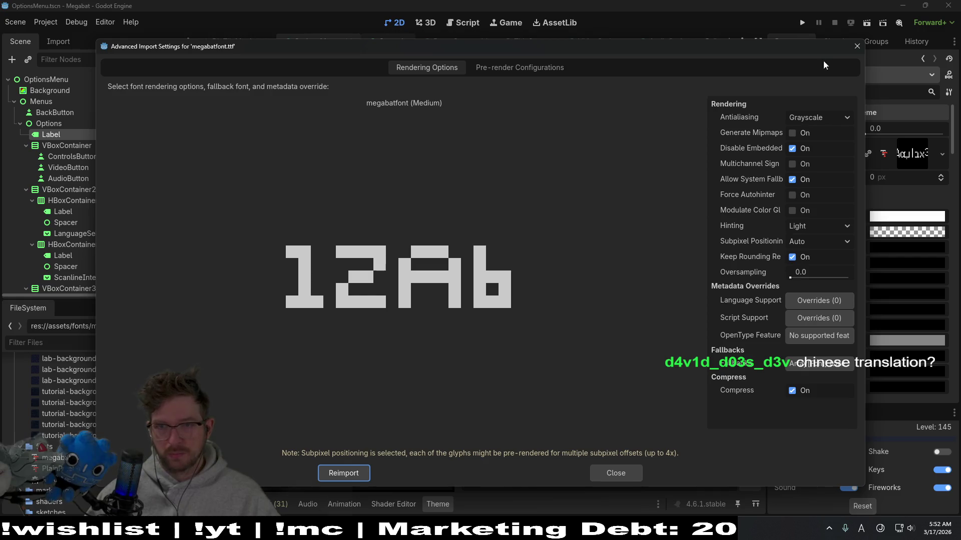
click(855, 46)
mouse_move(54, 458)
mouse_down()
mouse_move(864, 210)
mouse_move(908, 153)
mouse_up()
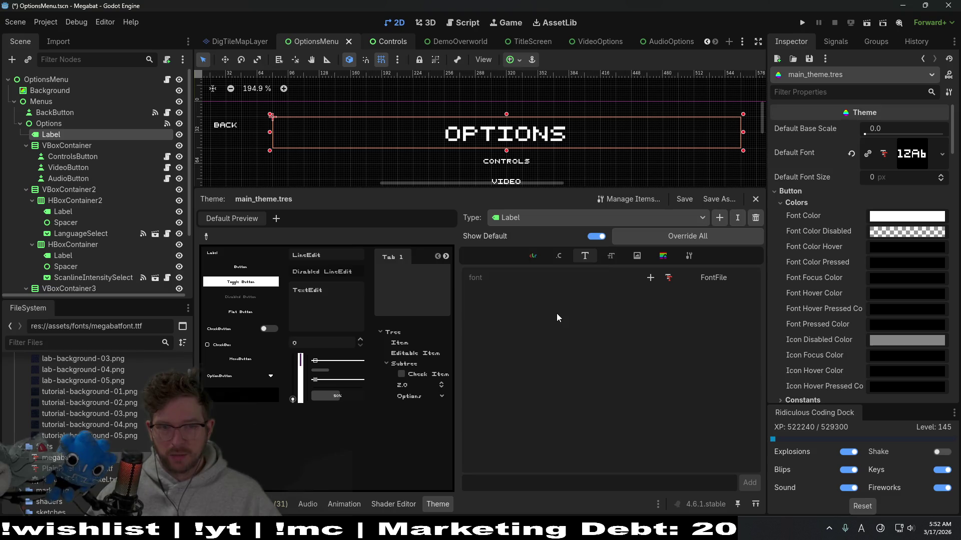
key(F5)
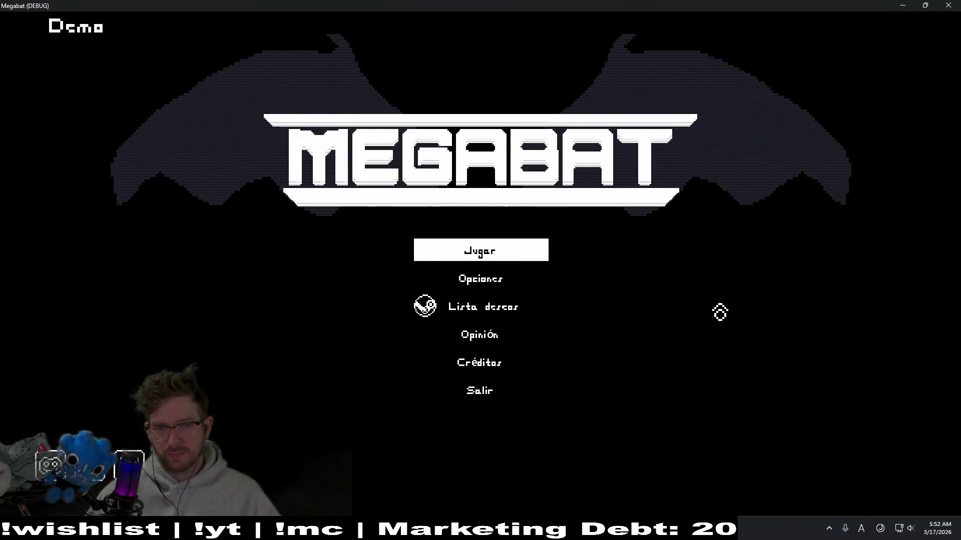
In Megabat's options, try the menu in English, Japanese and Simplified Chinese
click(426, 284)
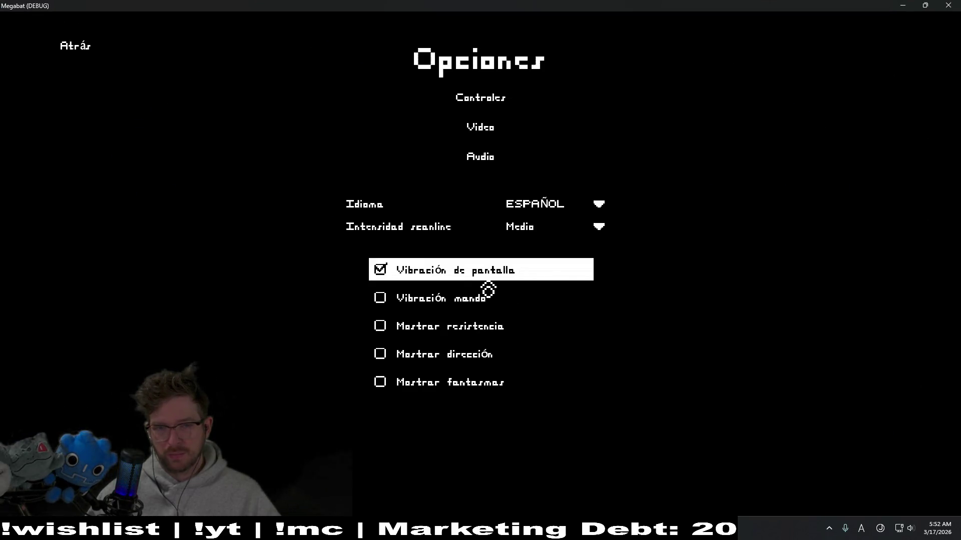
click(563, 213)
click(563, 227)
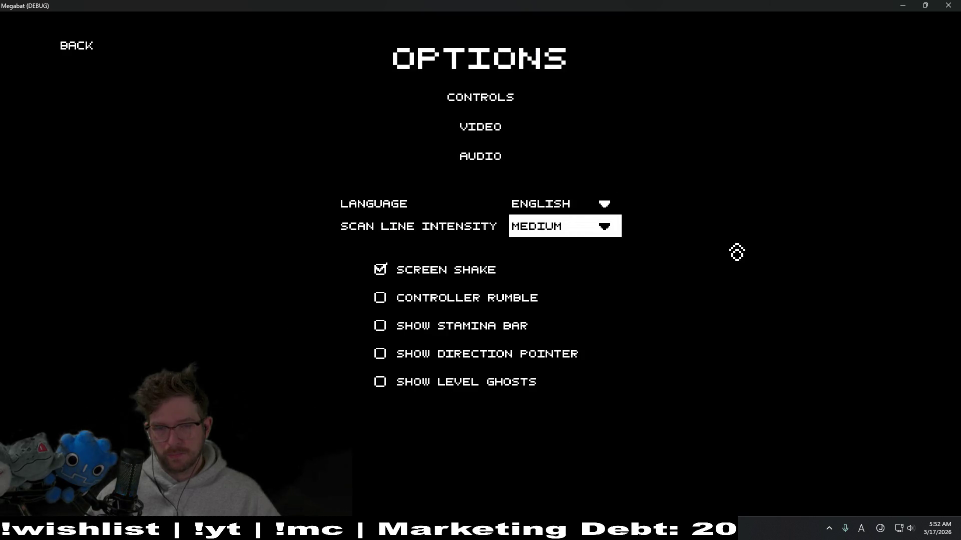
click(582, 207)
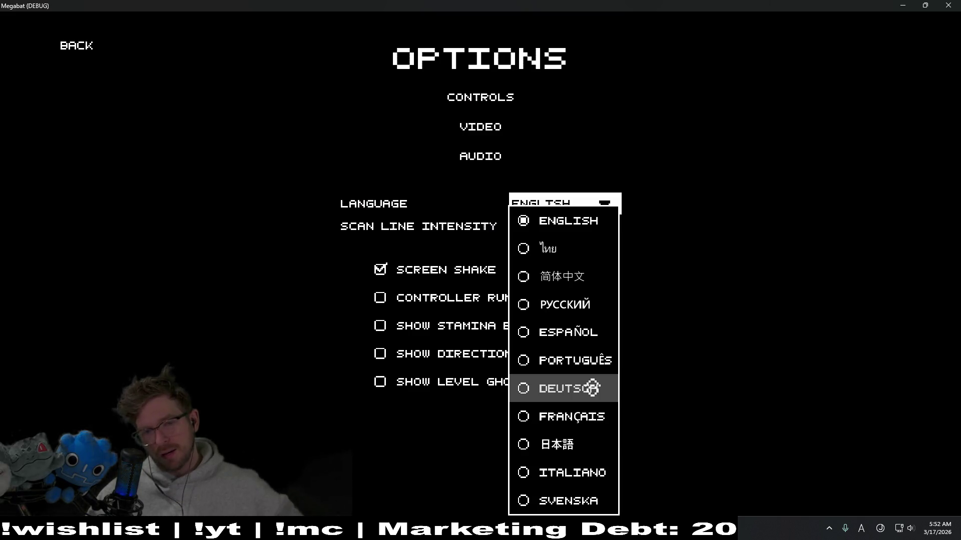
click(585, 456)
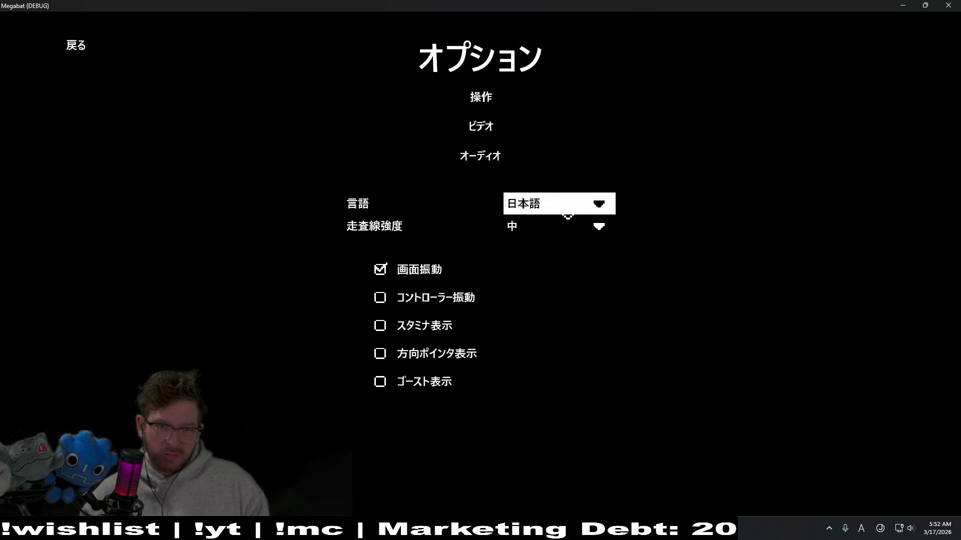
click(567, 216)
click(577, 292)
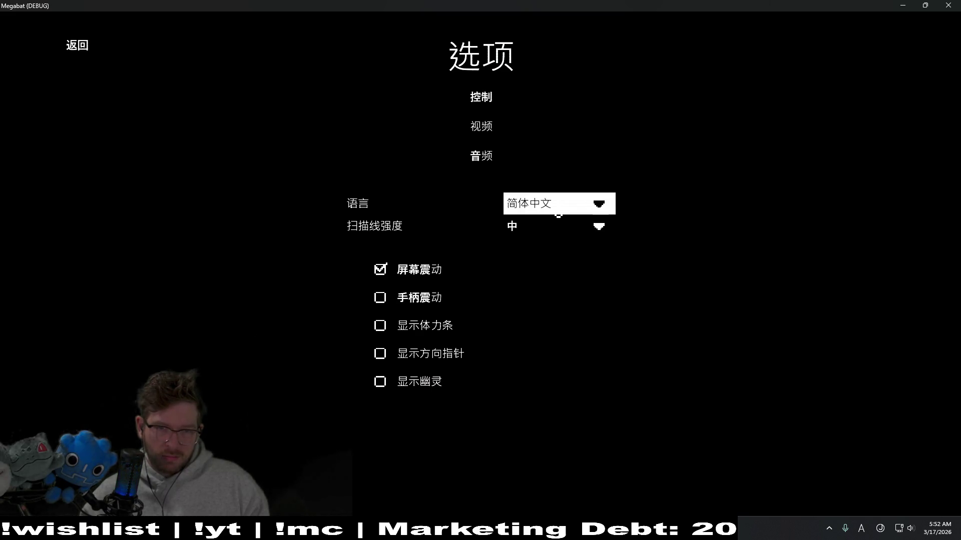
Set the menu language back to English and close the running game
click(558, 213)
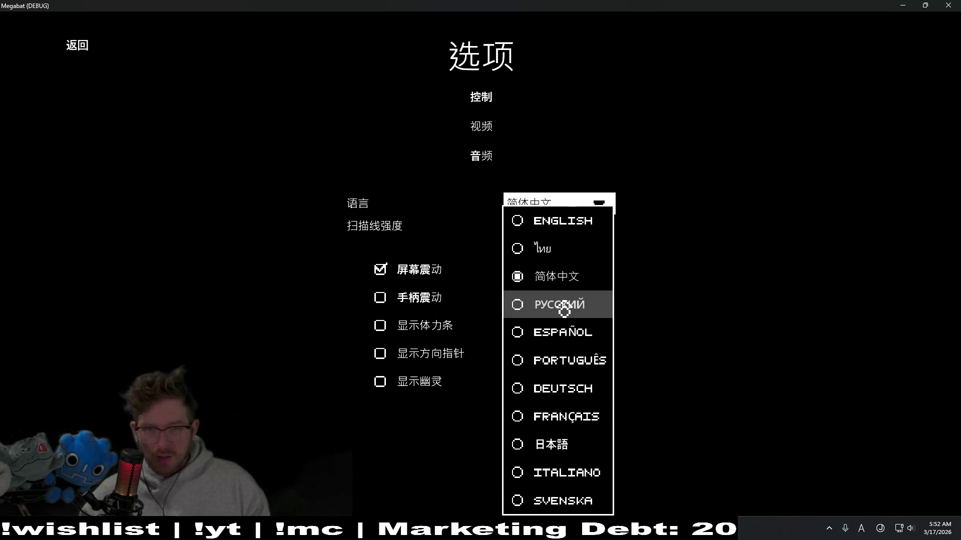
click(574, 278)
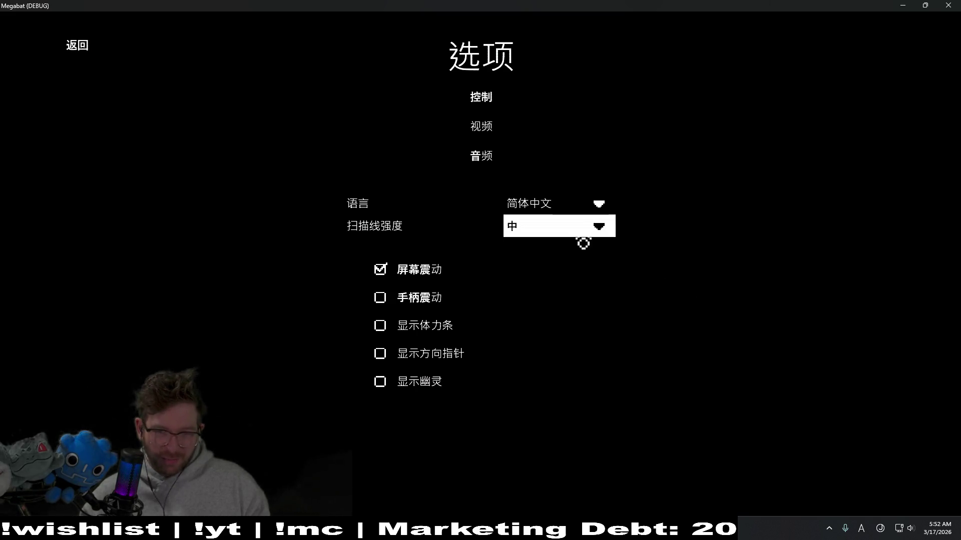
click(582, 204)
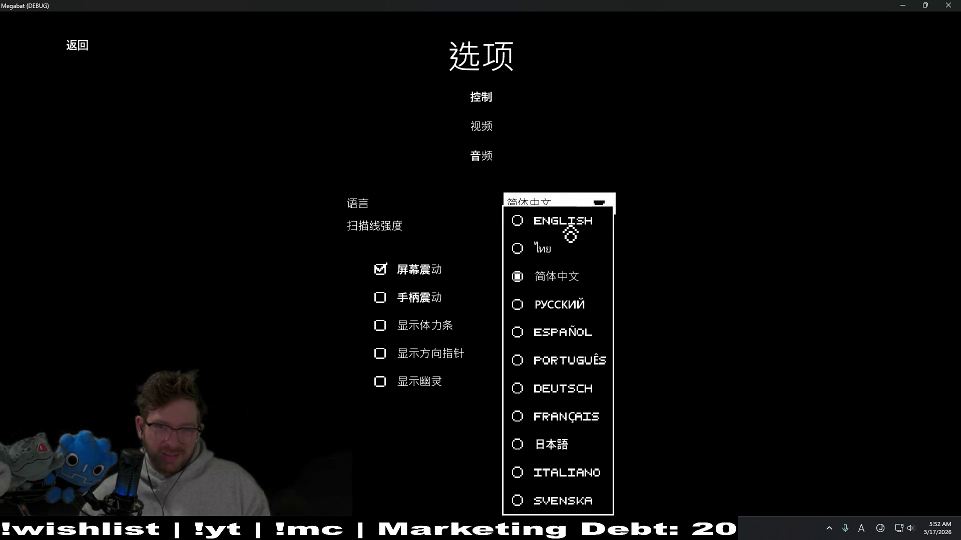
click(563, 218)
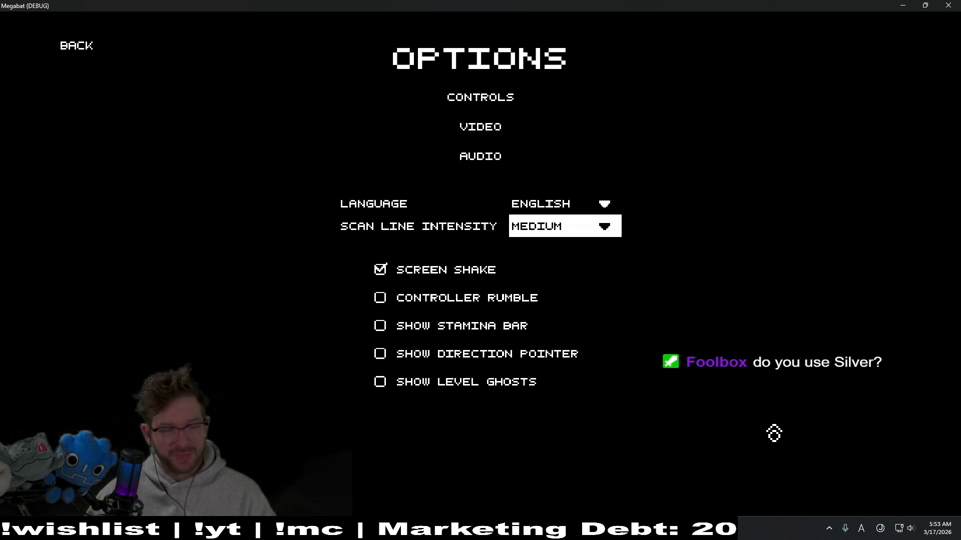
click(948, 5)
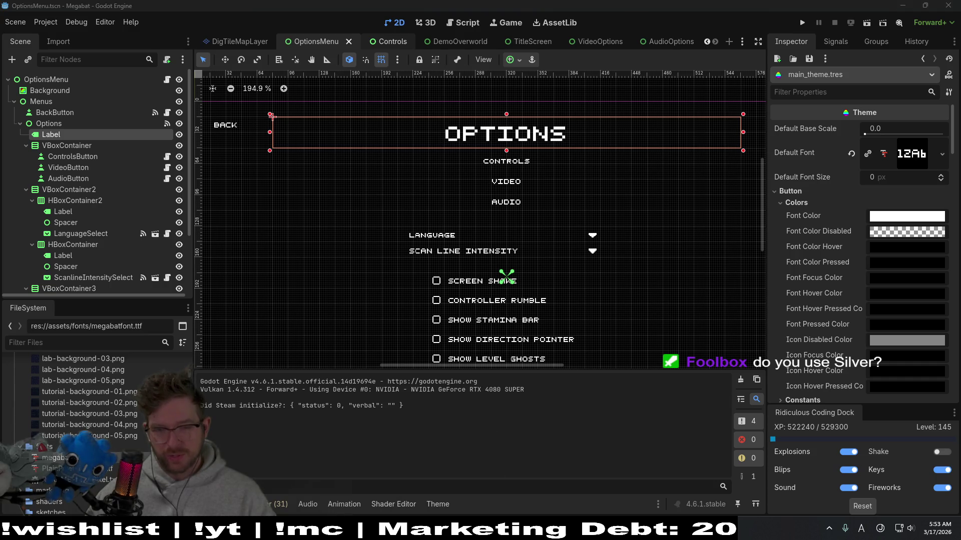
Bring the browser forward, reopen the Plain Pixel font page and close stray tabs
click(492, 530)
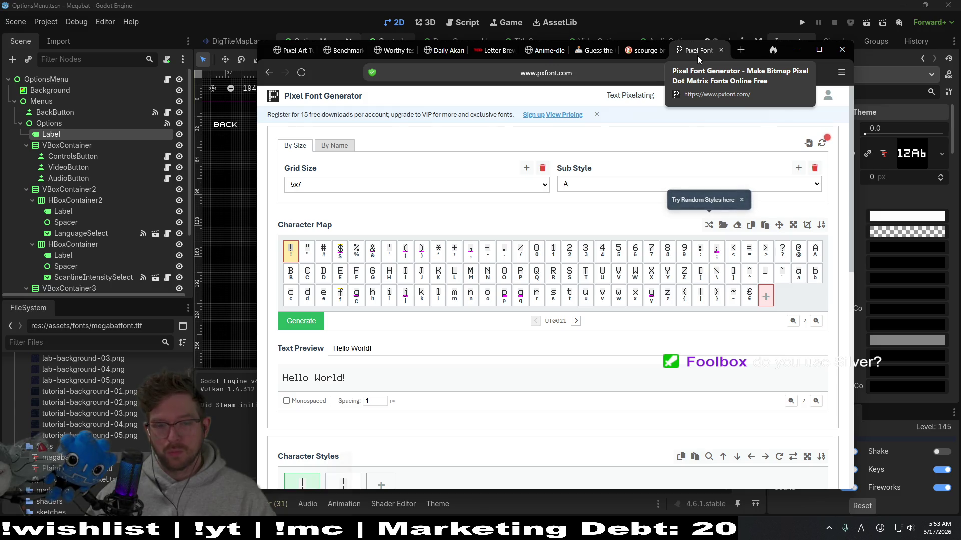
key(ctrl+shift+t)
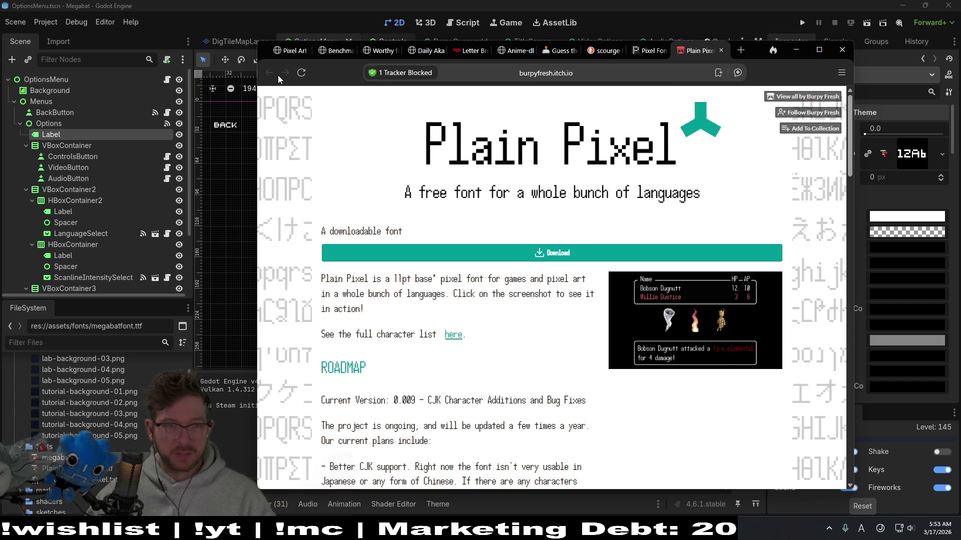
scroll(488, 216, down, 4)
scroll(488, 218, down, 10)
scroll(487, 217, down, 5)
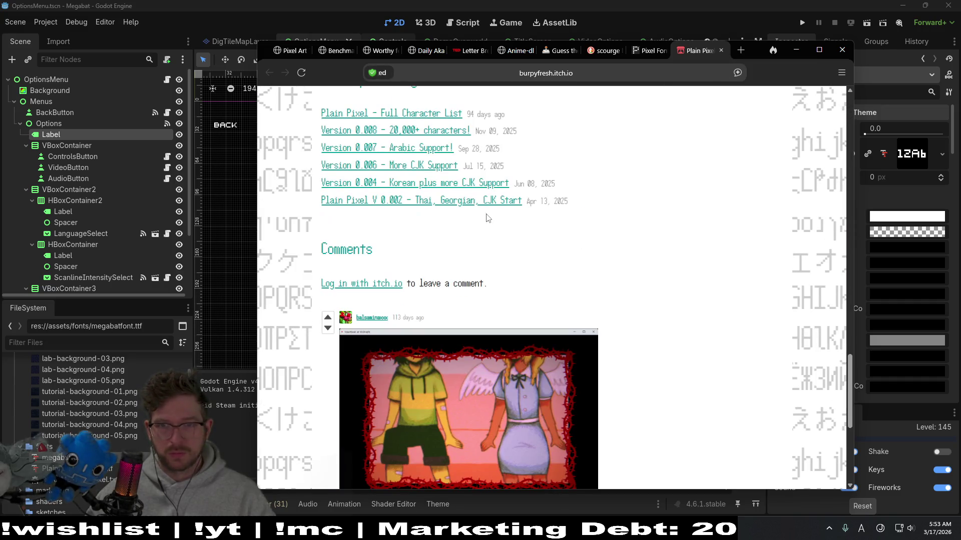
scroll(485, 218, down, 4)
key(Home)
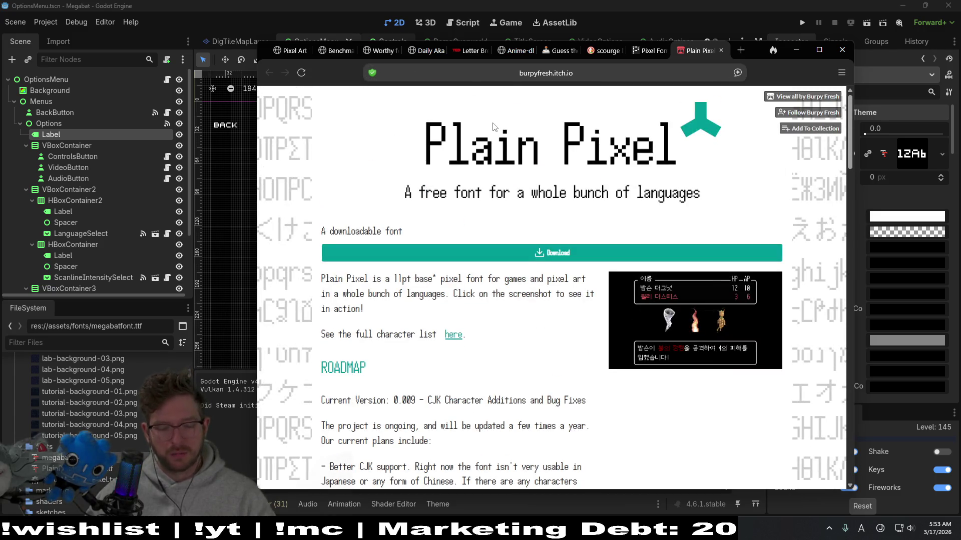
key(ctrl+shift+t)
middle_click(704, 52)
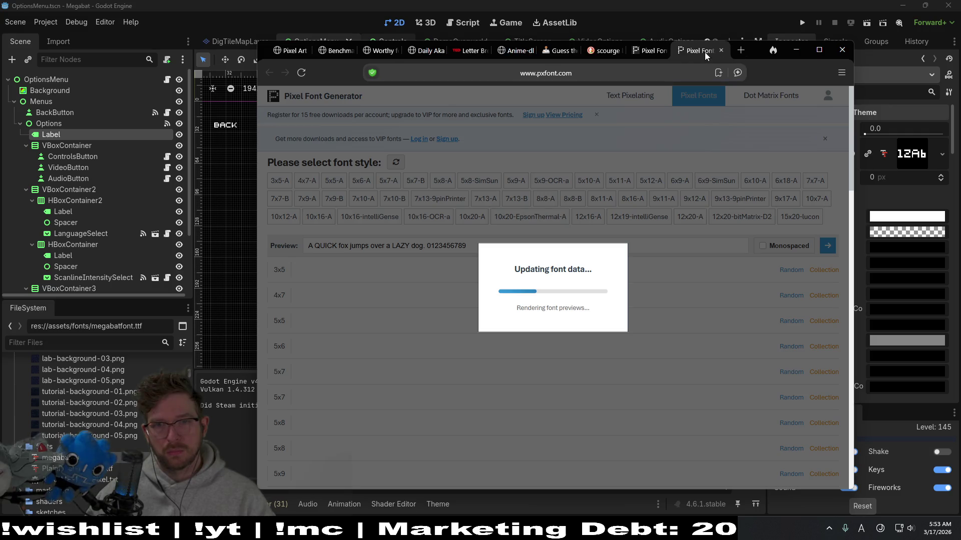
key(ctrl+shift+t)
key(ctrl+shift+t)
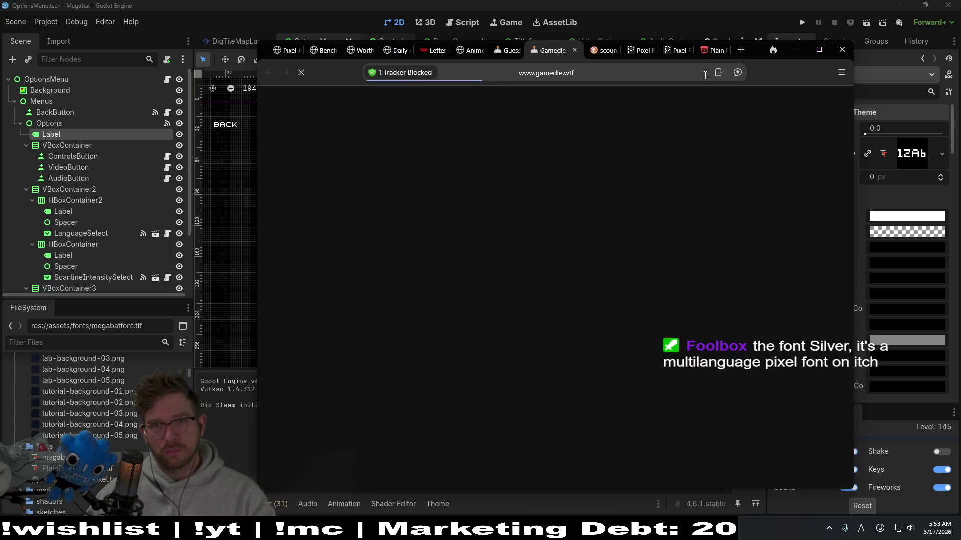
click(574, 50)
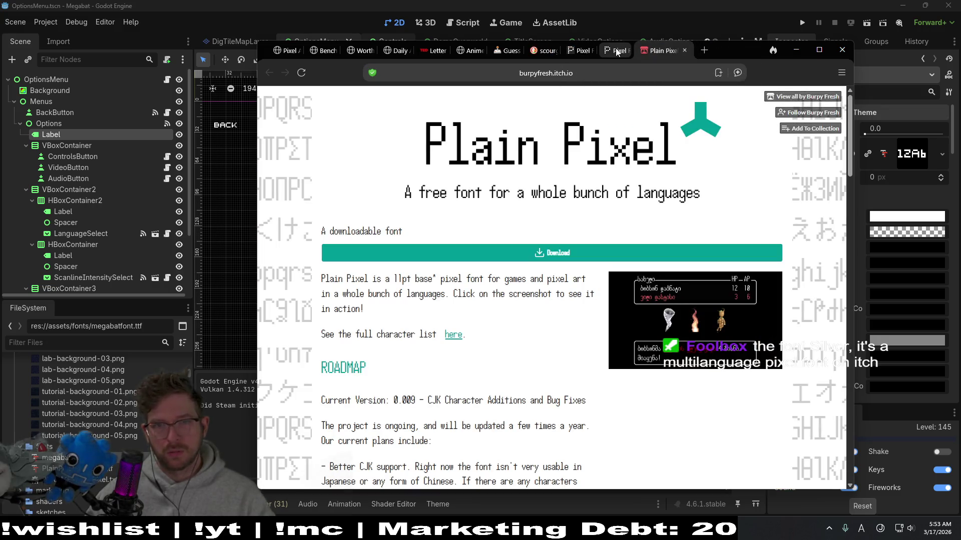
Close the extra pixel font tabs and return to the Plain Pixel page
click(581, 73)
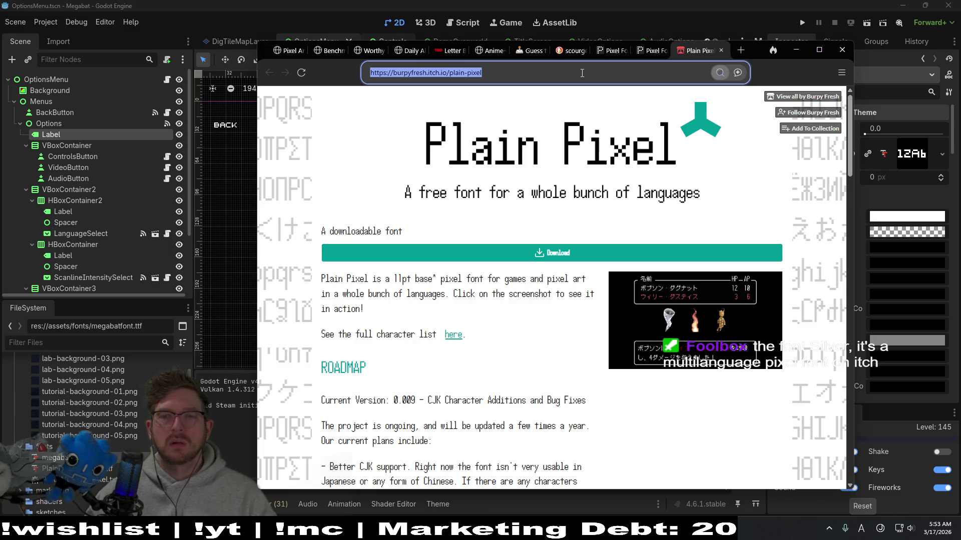
click(650, 50)
middle_click(649, 50)
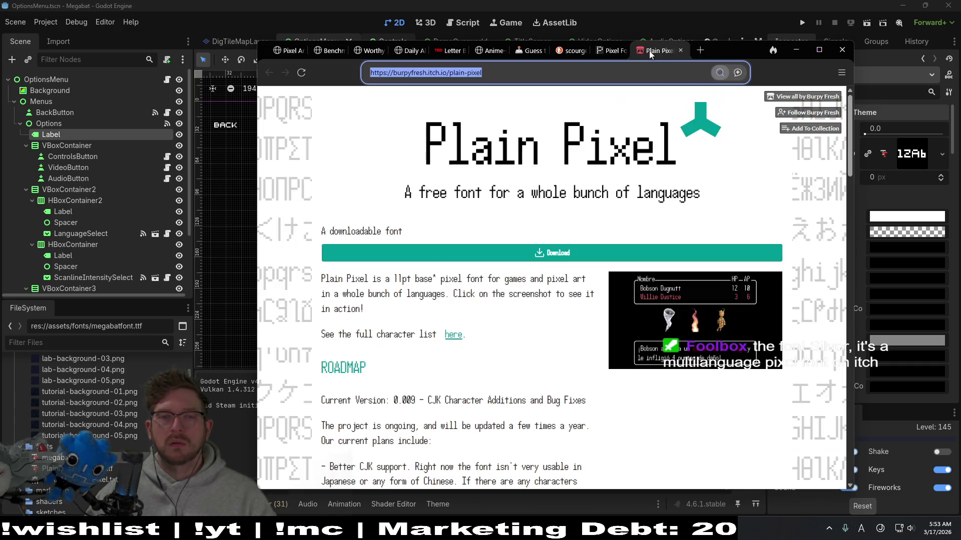
middle_click(623, 52)
click(653, 50)
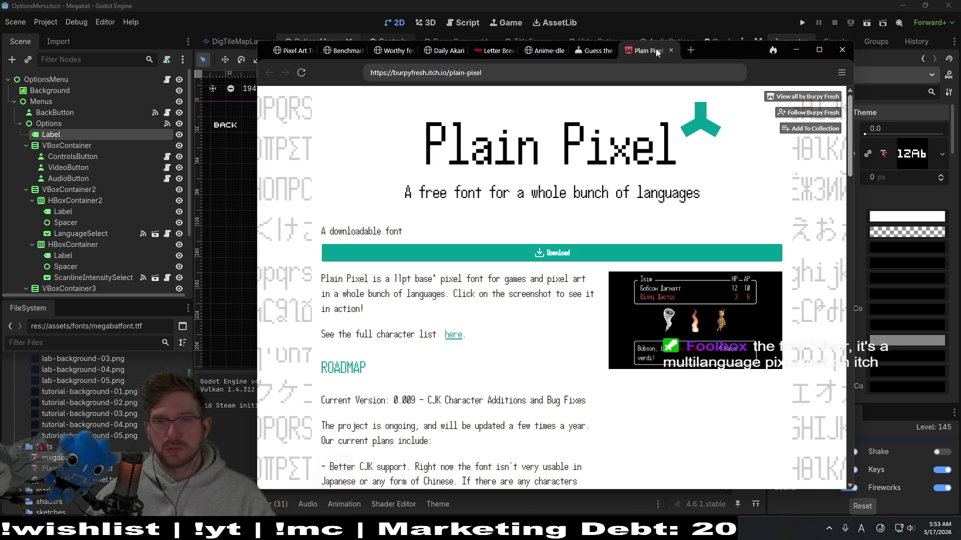
key(ctrl+shift+t)
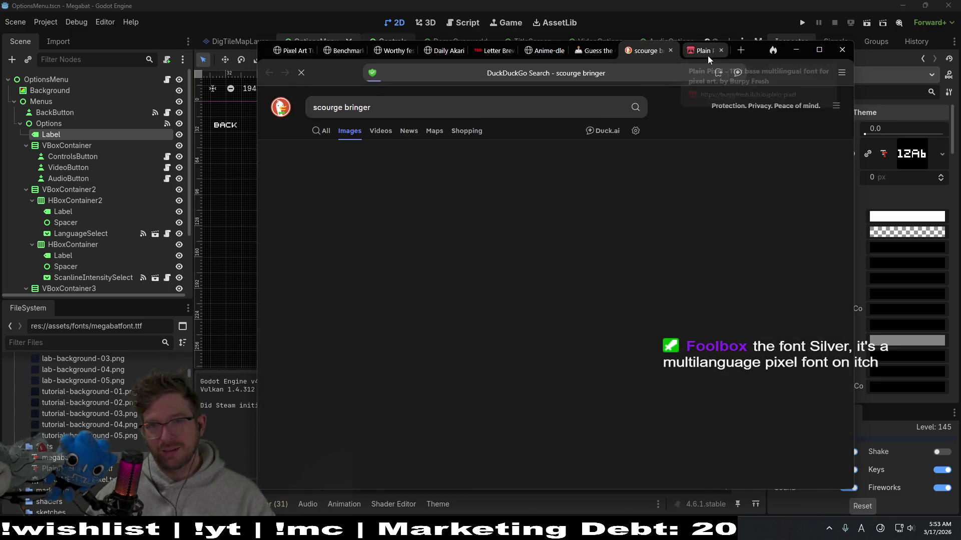
click(700, 54)
Replace the address with a web search for itch.io fonts
click(668, 73)
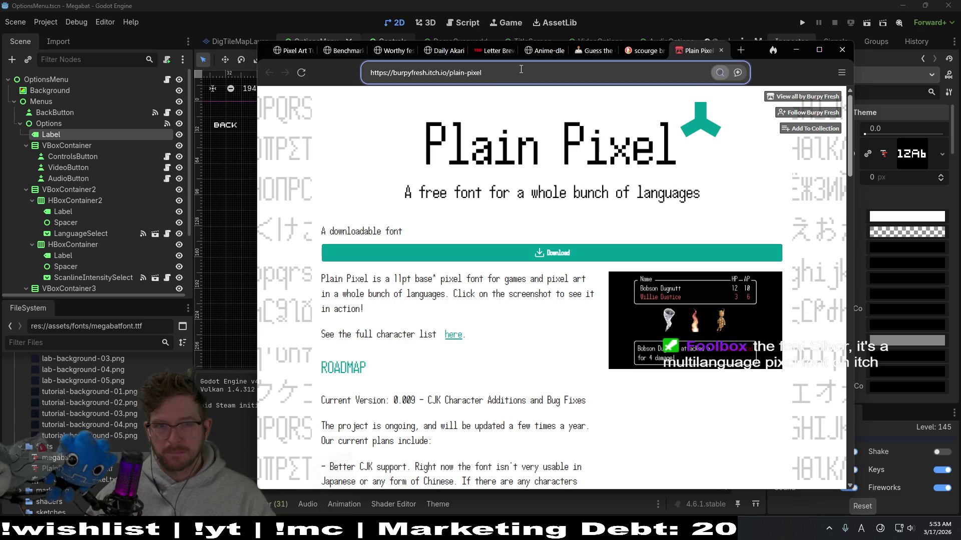
key(ctrl+a)
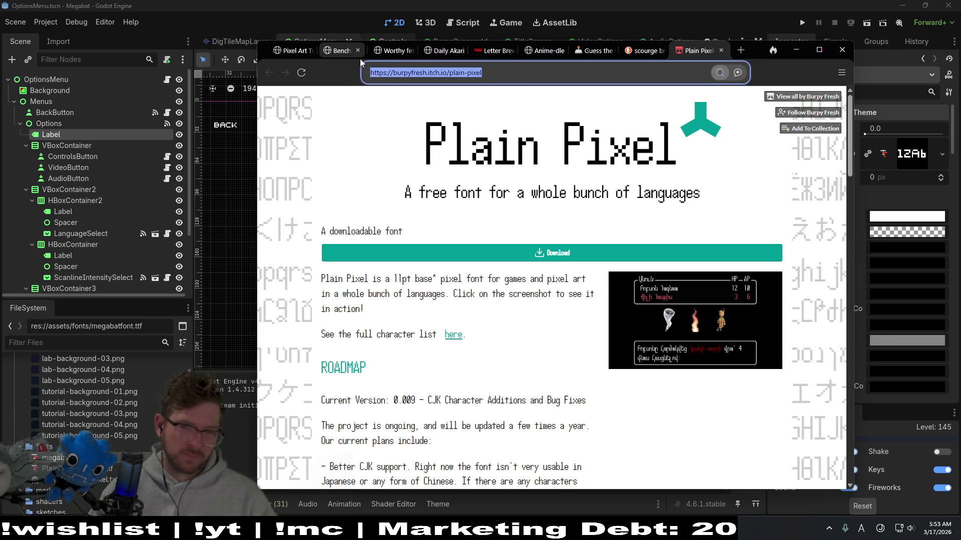
key(BackSpace)
text(ch.io fonts)
key(Return)
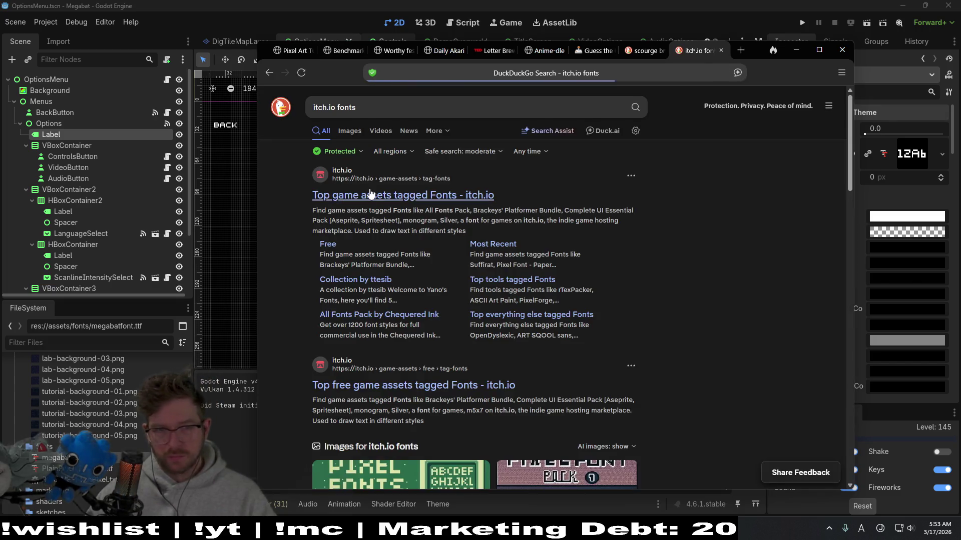
Browse the itch.io Fonts tag listing, then search the site for 'silver font'
click(374, 197)
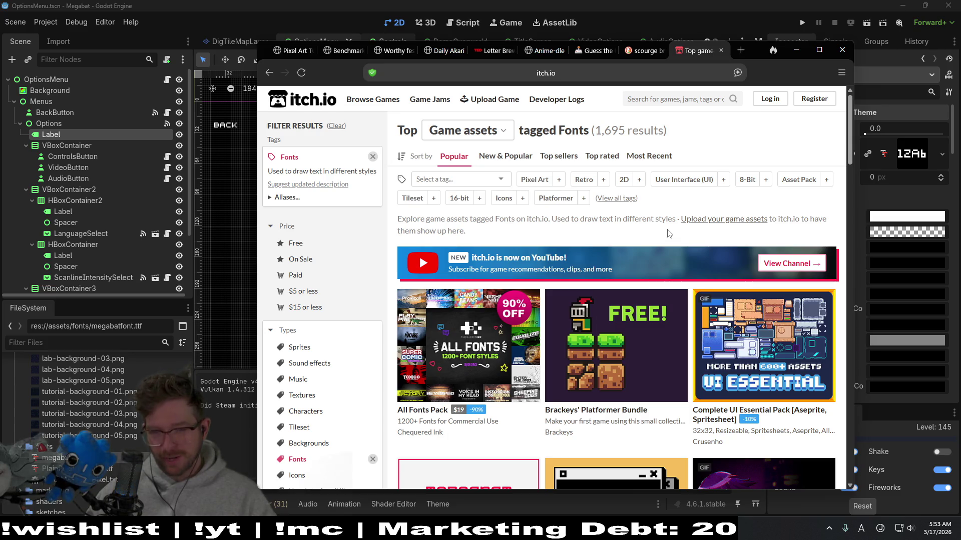
scroll(667, 234, down, 3)
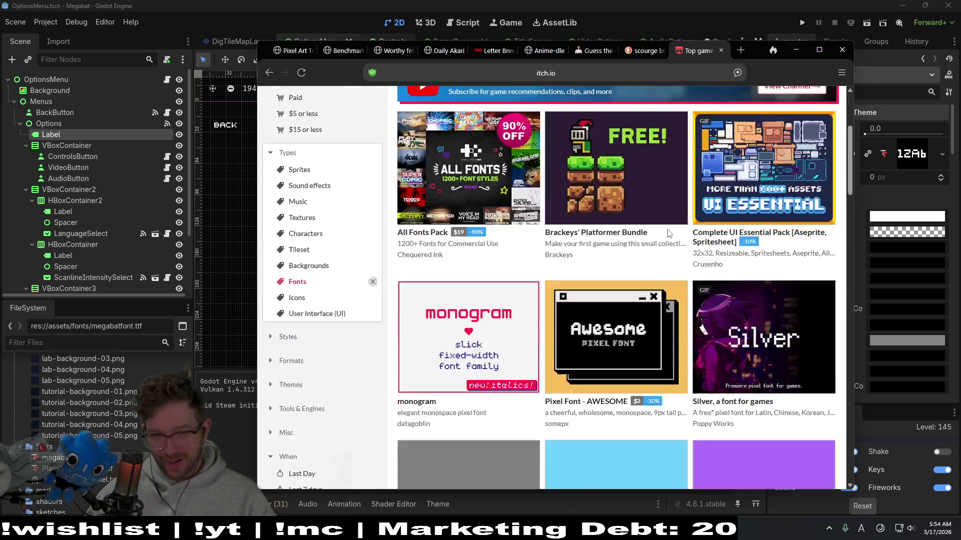
scroll(667, 233, down, 2)
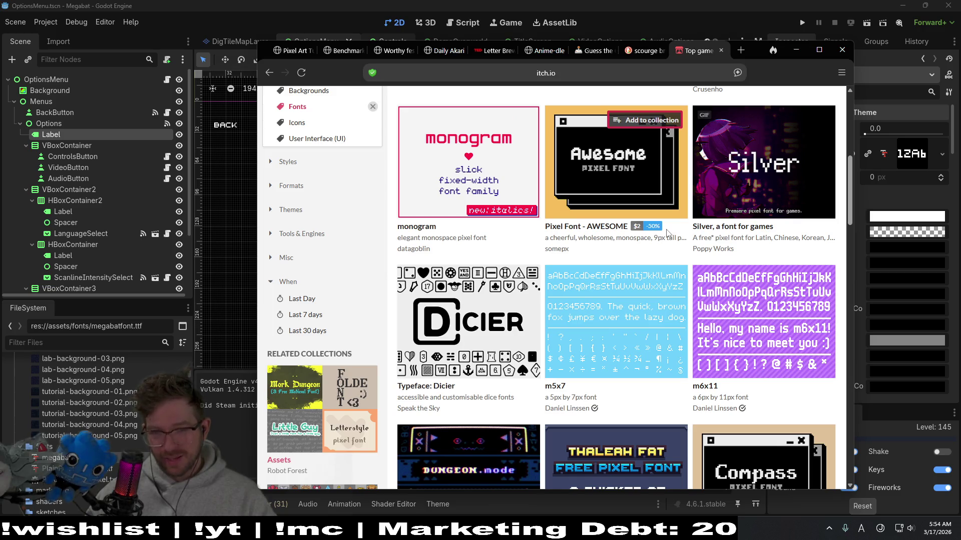
scroll(667, 233, up, 5)
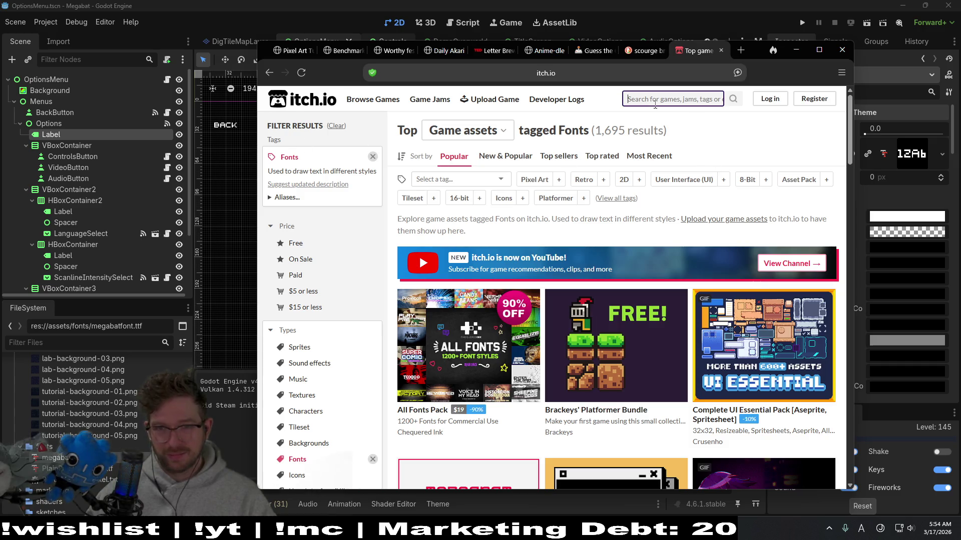
text(silver font)
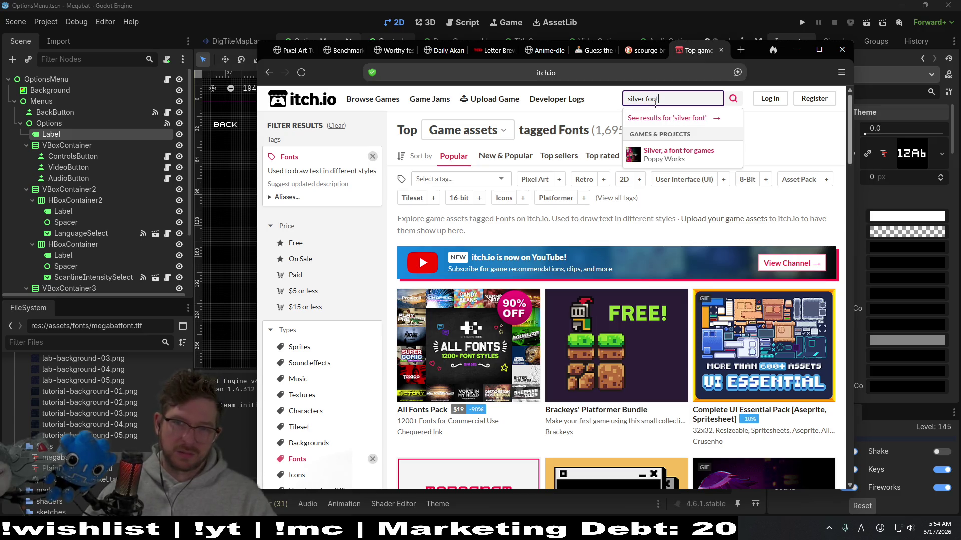
key(Return)
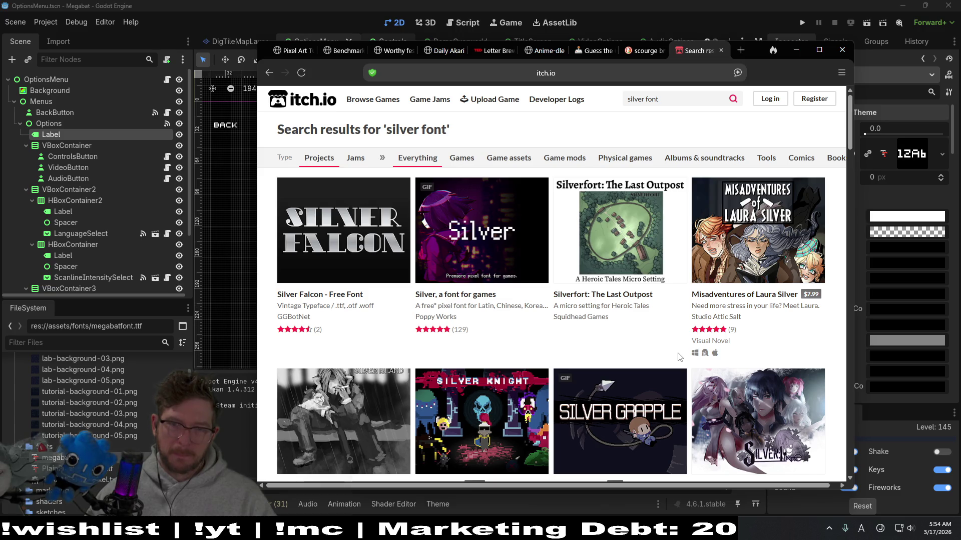
mouse_move(481, 231)
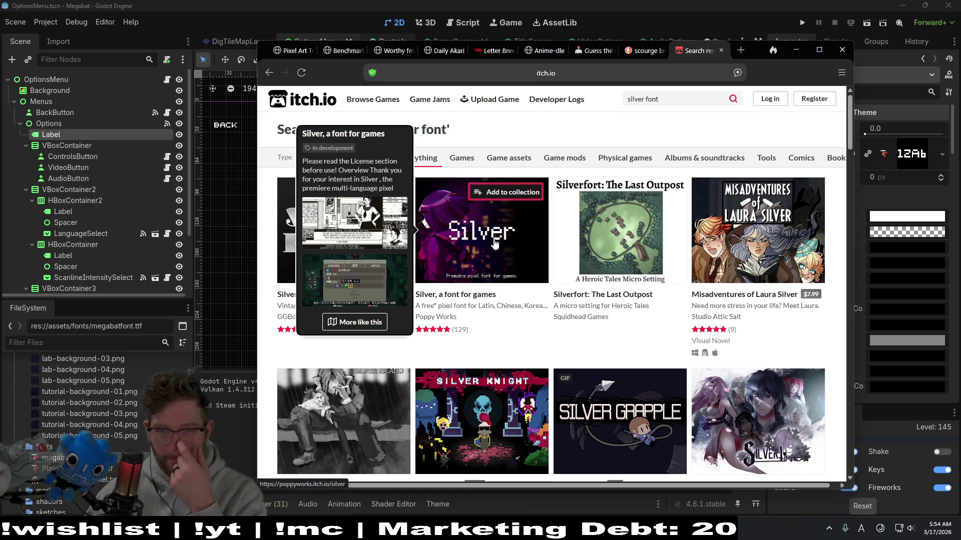
Open the Silver font page and its supported Unicode blocks community topic
click(494, 240)
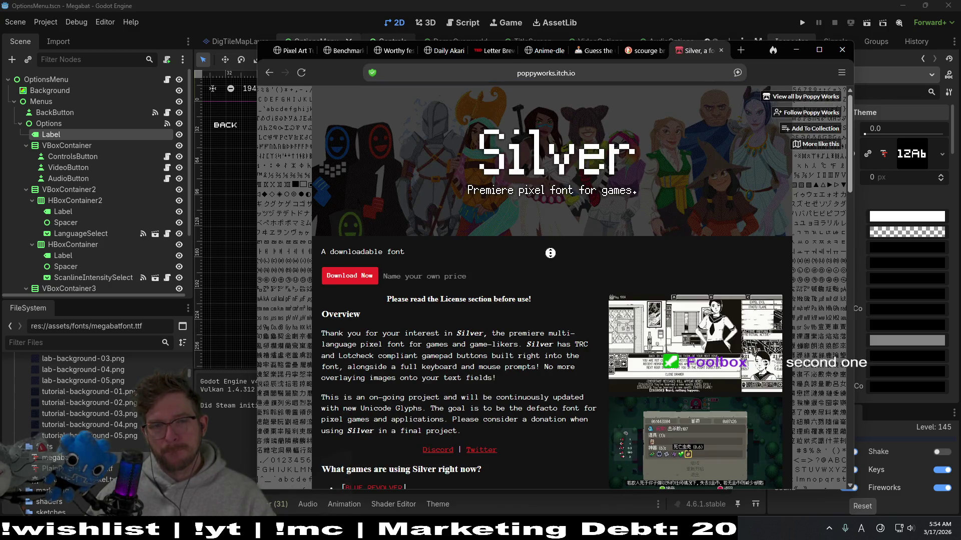
scroll(550, 253, down, 3)
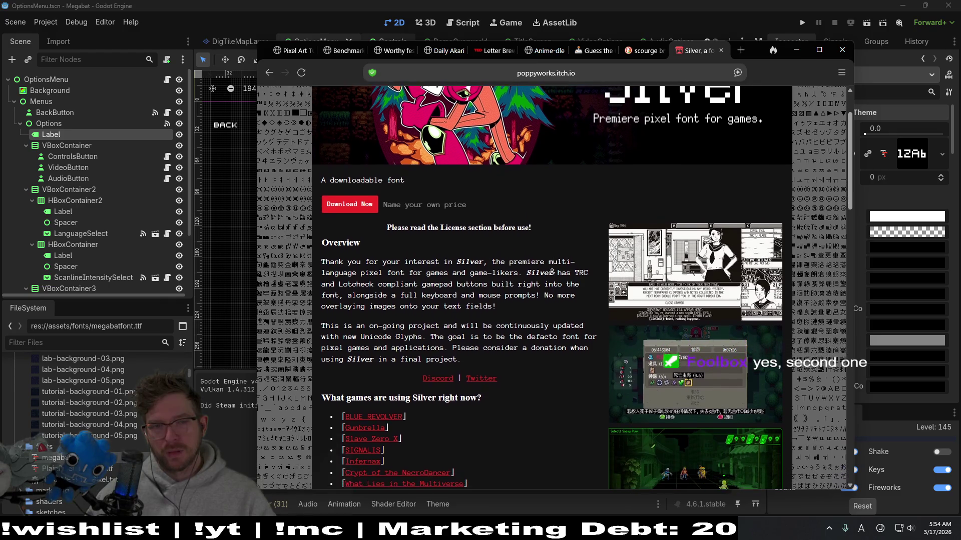
scroll(552, 273, down, 2)
scroll(450, 248, down, 2)
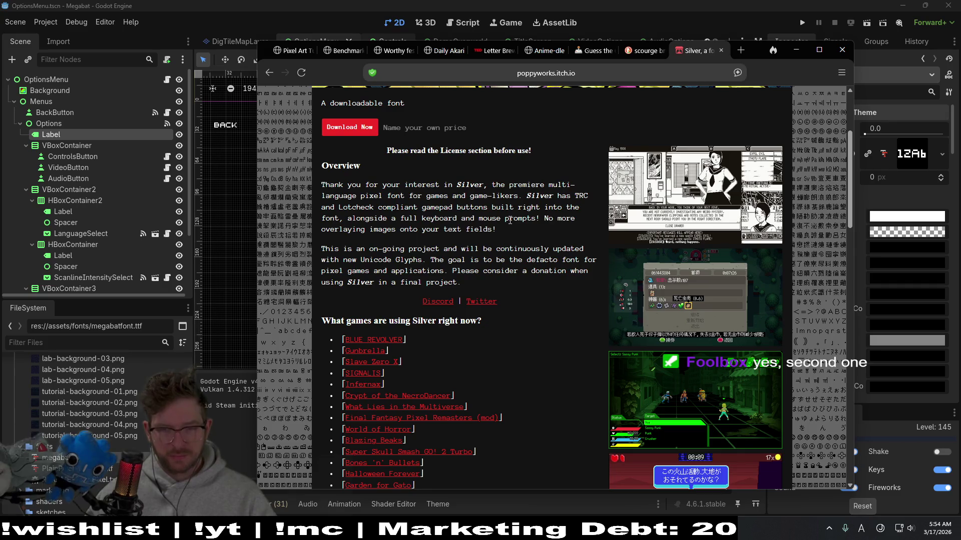
scroll(496, 218, down, 8)
scroll(509, 220, up, 5)
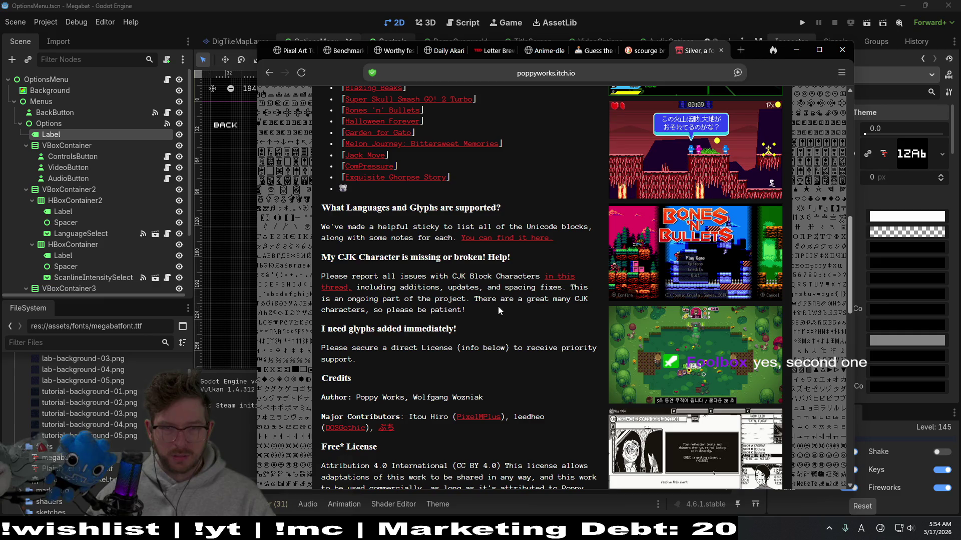
click(510, 238)
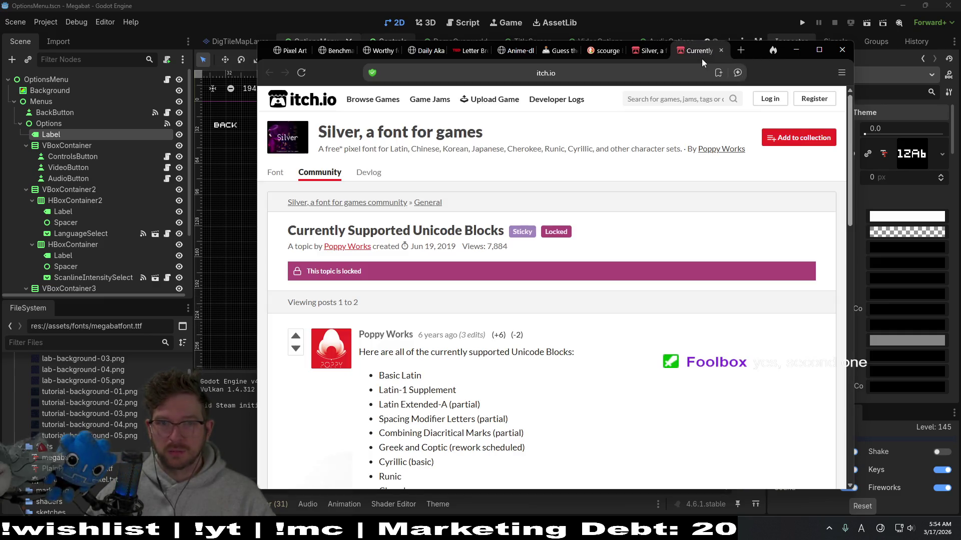
Search the Unicode blocks topic with find-in-page, retyping the term several times
middle_click(662, 206)
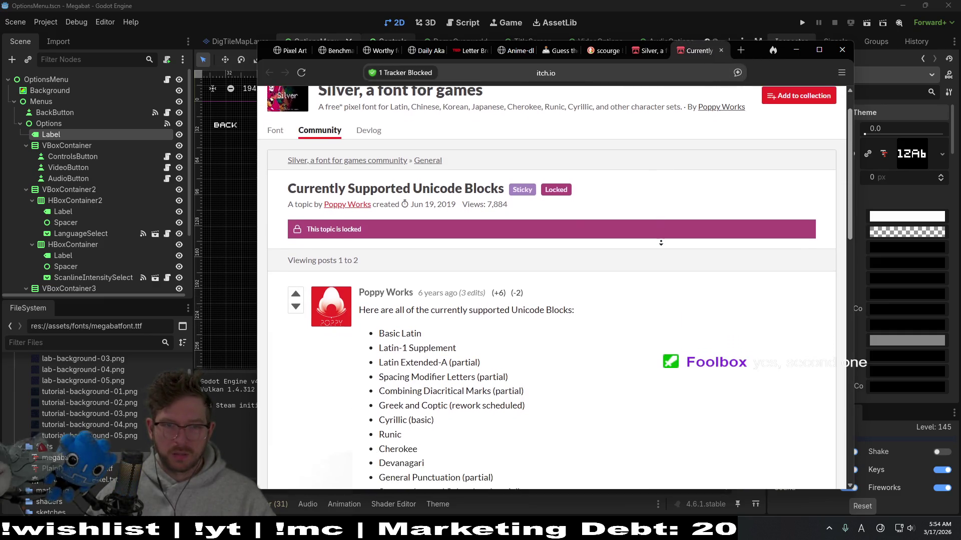
key(ctrl+f)
text(tha)
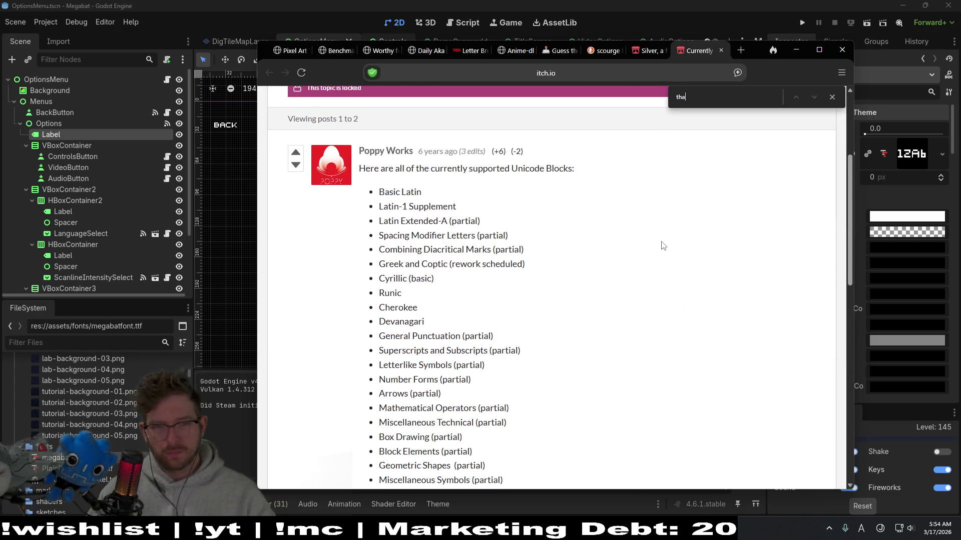
key(BackSpace)
key(BackSpace)
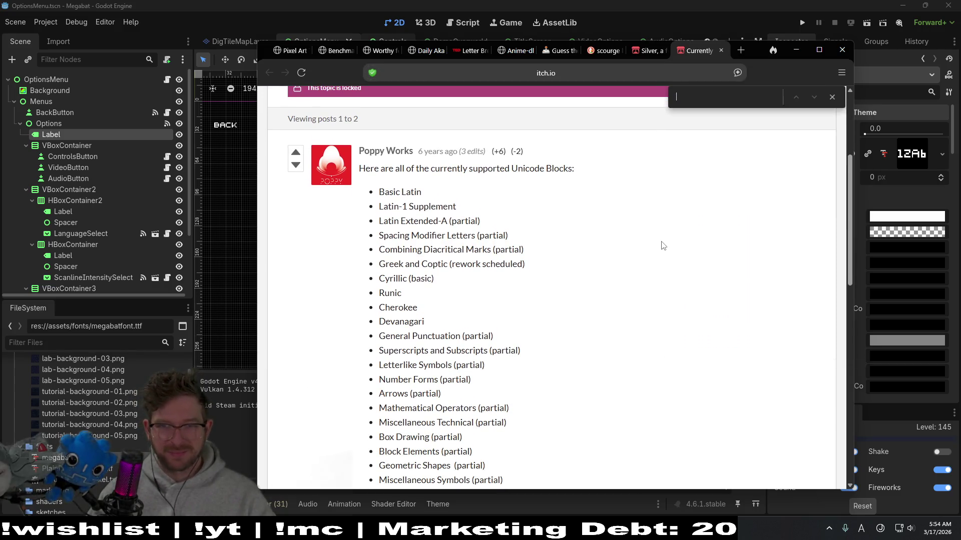
text(japanese)
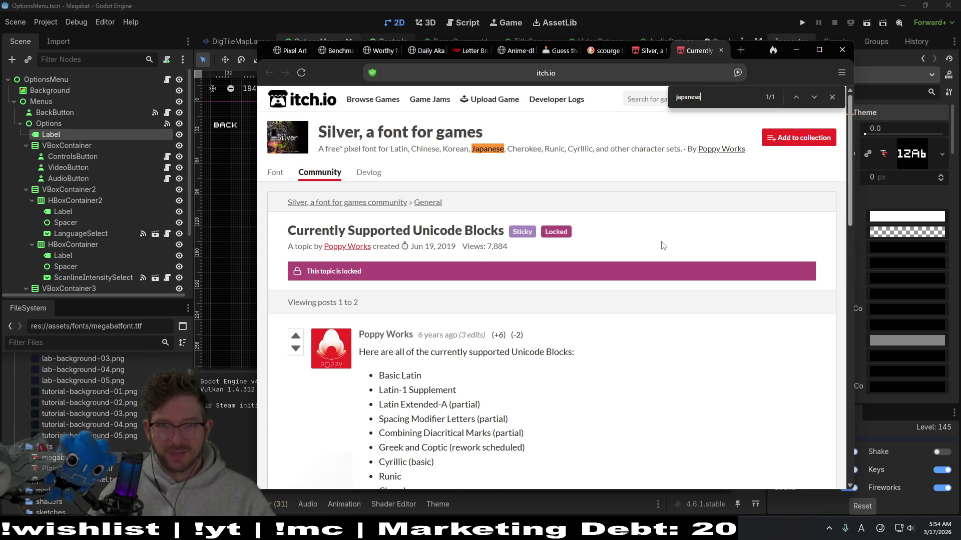
key(BackSpace)
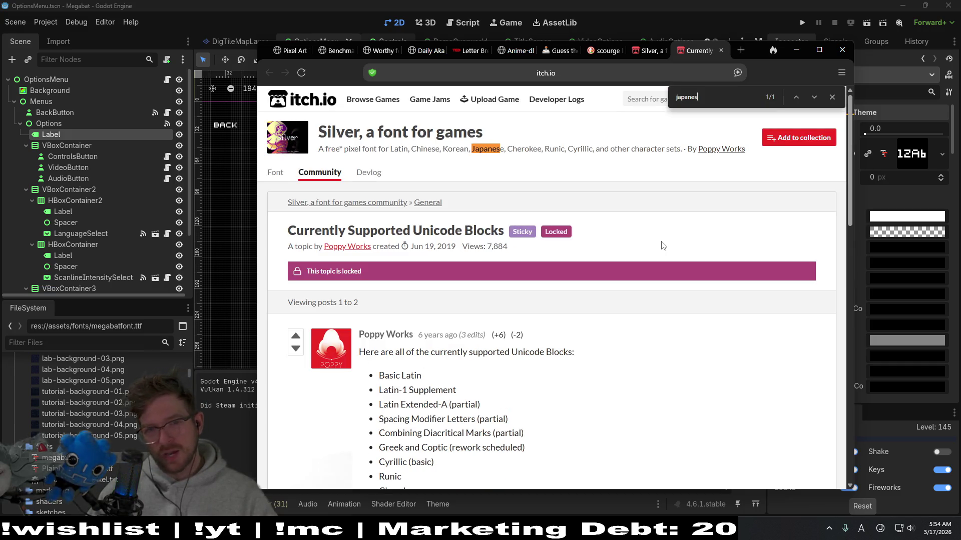
key(ctrl+BackSpace)
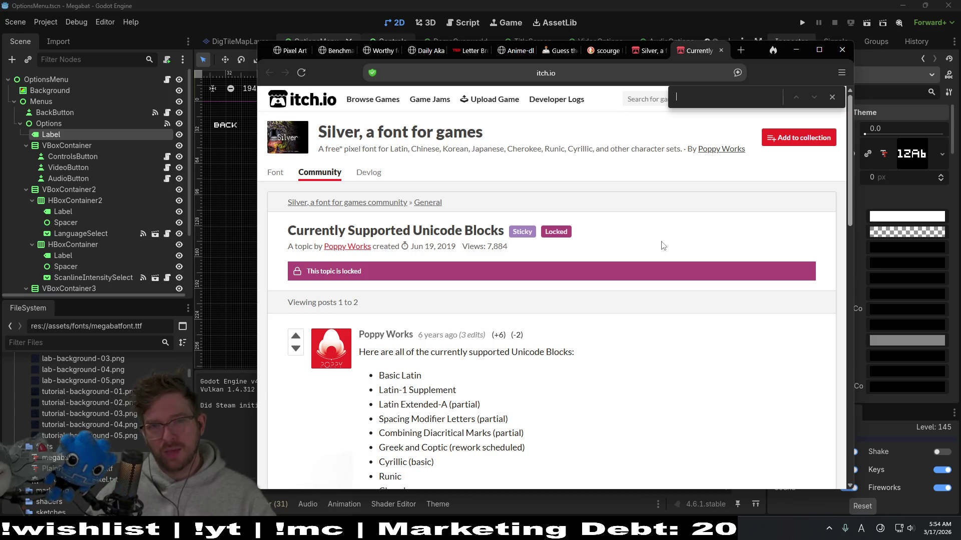
text(russ)
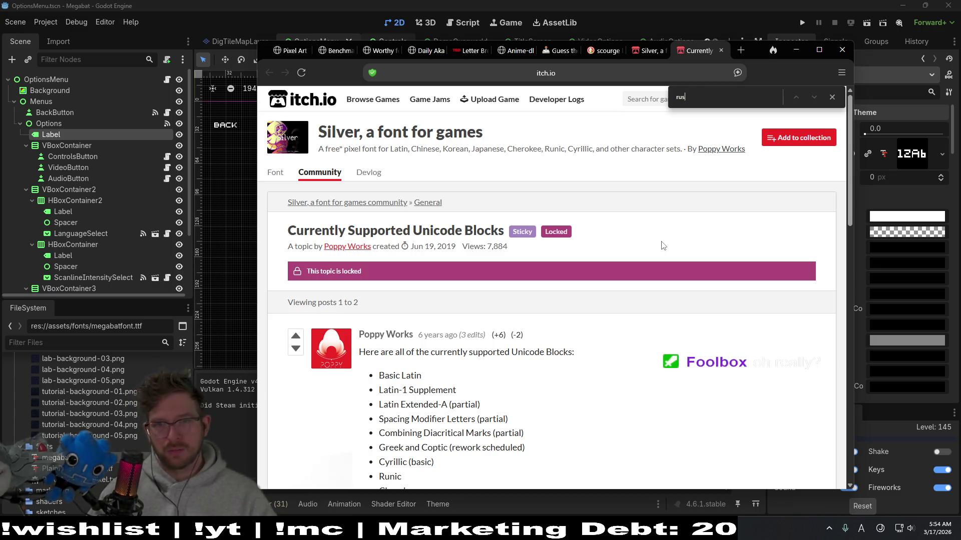
key(BackSpace)
key(BackSpace)
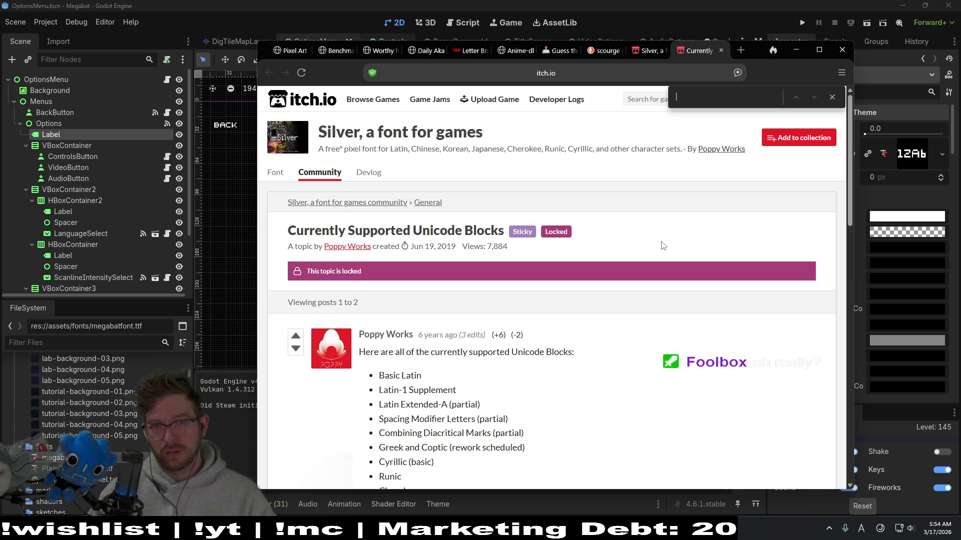
text(mada)
key(BackSpace)
key(BackSpace)
key(BackSpace)
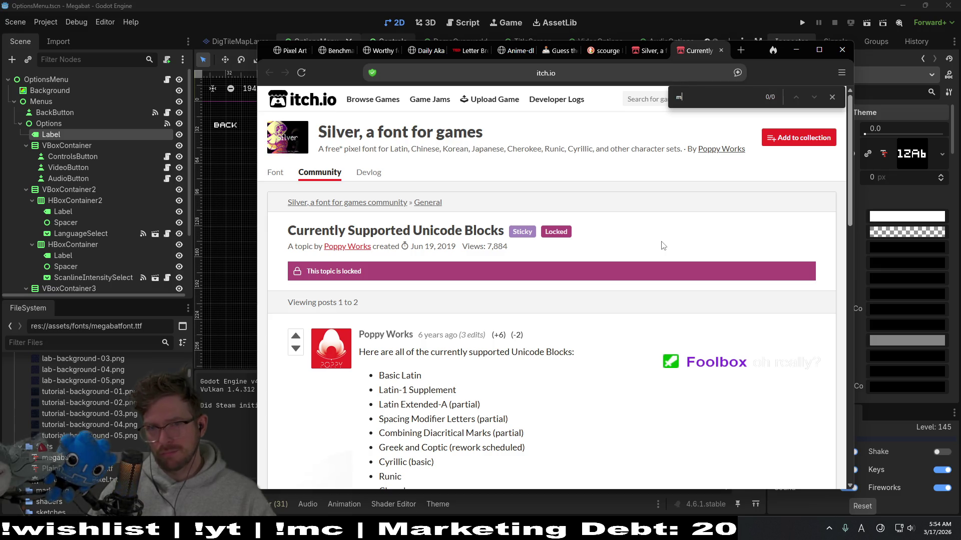
text(ne)
key(BackSpace)
key(BackSpace)
key(BackSpace)
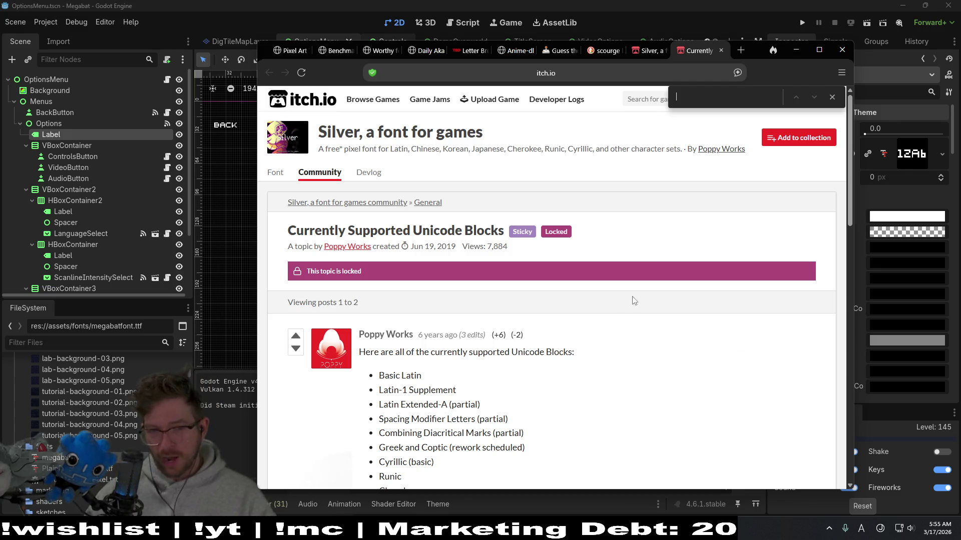
scroll(612, 334, down, 5)
scroll(614, 336, down, 5)
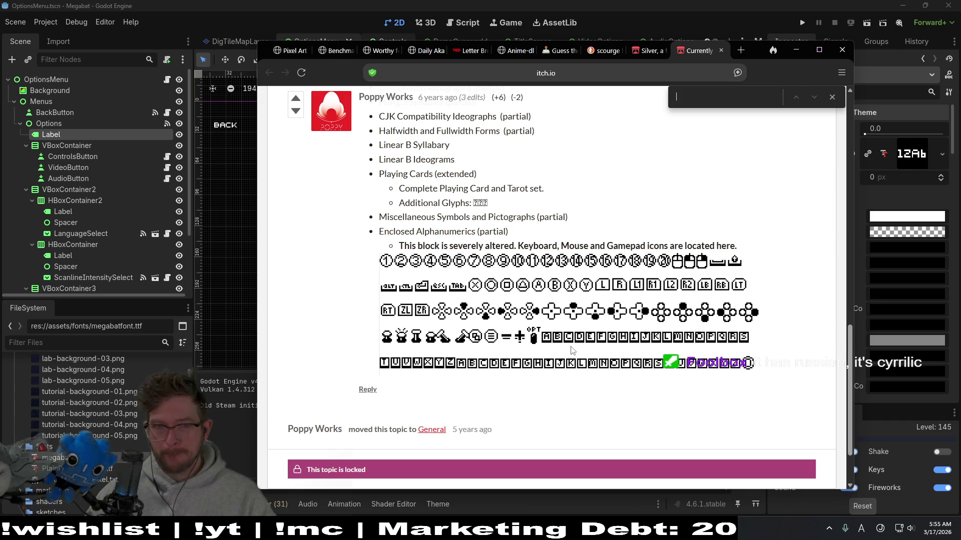
scroll(571, 351, up, 5)
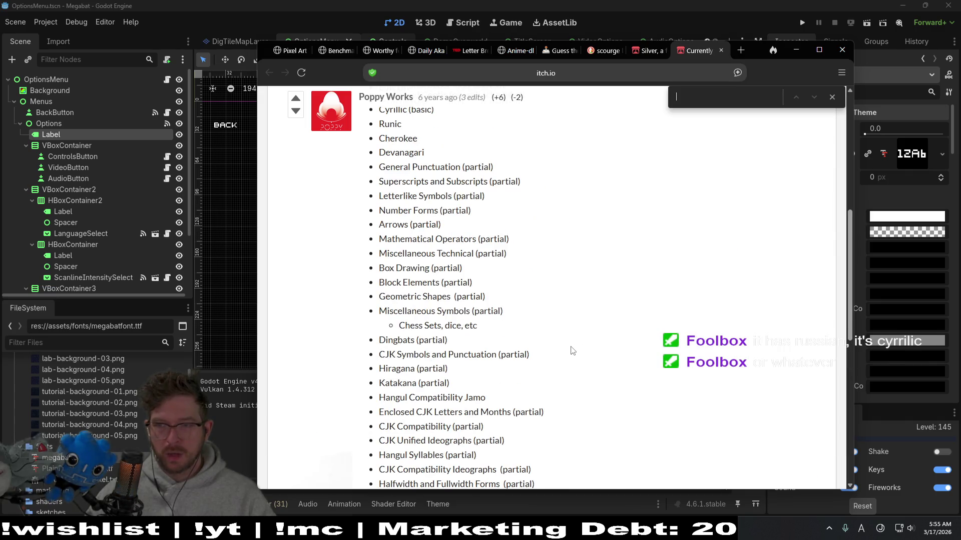
scroll(606, 331, up, 1)
scroll(607, 331, up, 4)
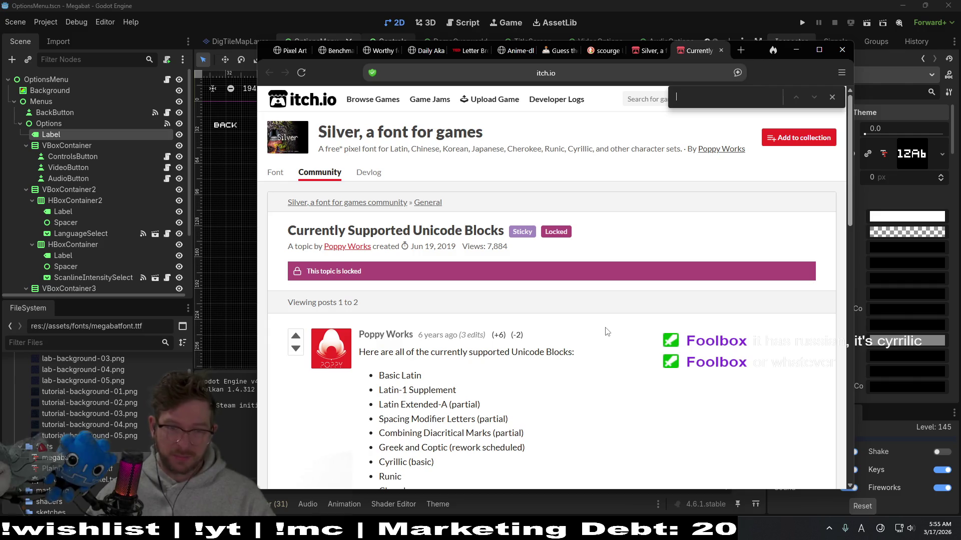
Confirm Cyrillic is listed, then close the forum topic to return to the Silver page
double_click(580, 148)
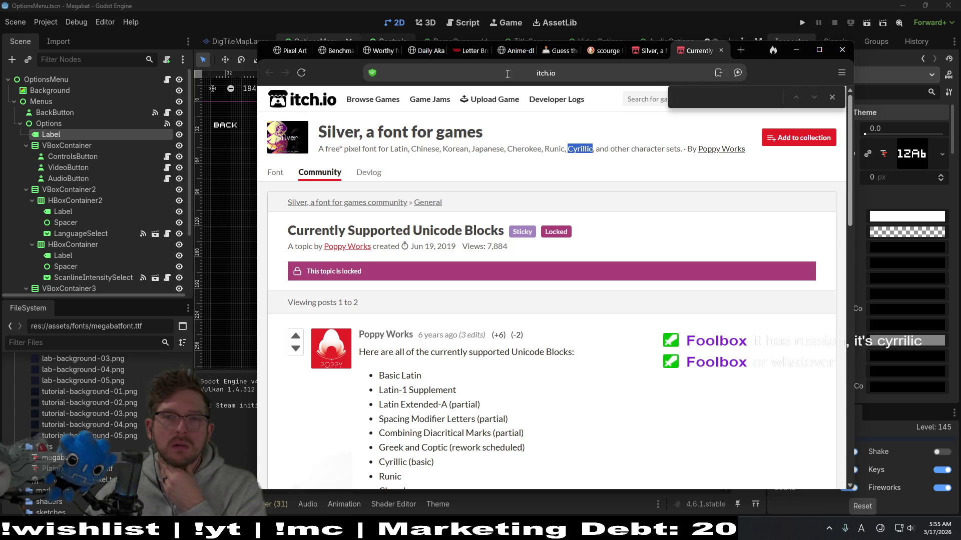
middle_click(696, 55)
scroll(557, 333, down, 5)
scroll(557, 333, up, 5)
scroll(557, 333, up, 5)
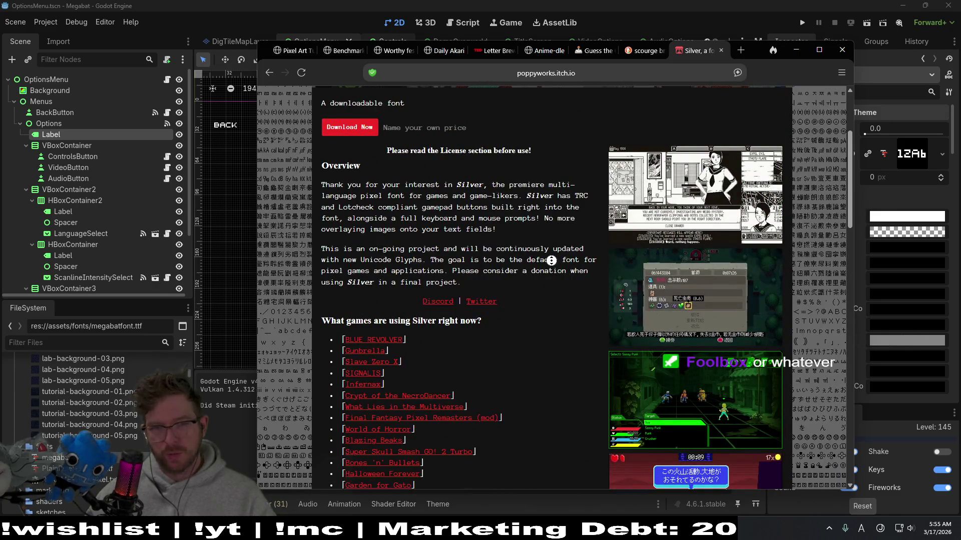
scroll(551, 260, down, 2)
scroll(553, 270, down, 2)
scroll(554, 281, down, 2)
scroll(555, 297, down, 2)
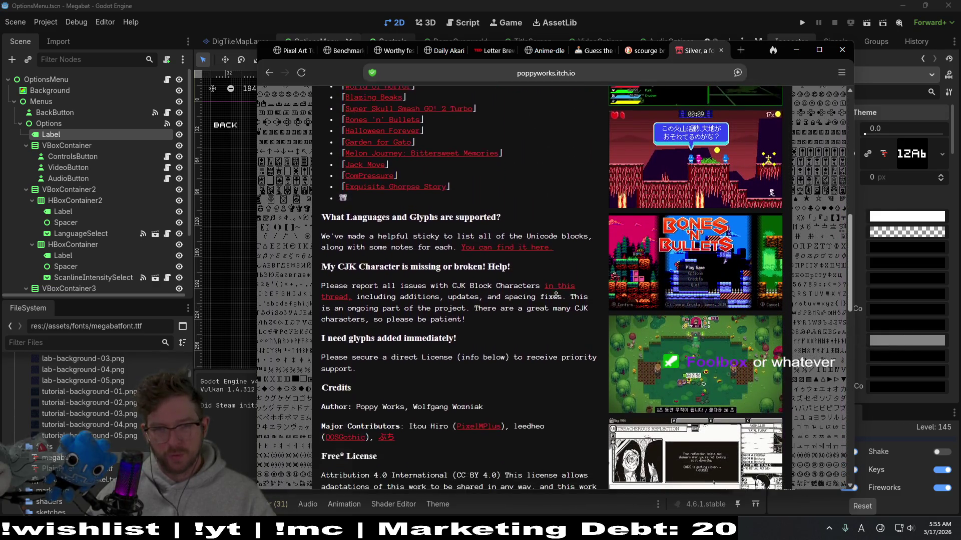
scroll(555, 296, down, 1)
scroll(555, 308, down, 1)
scroll(556, 317, down, 1)
scroll(557, 318, down, 1)
scroll(557, 321, down, 1)
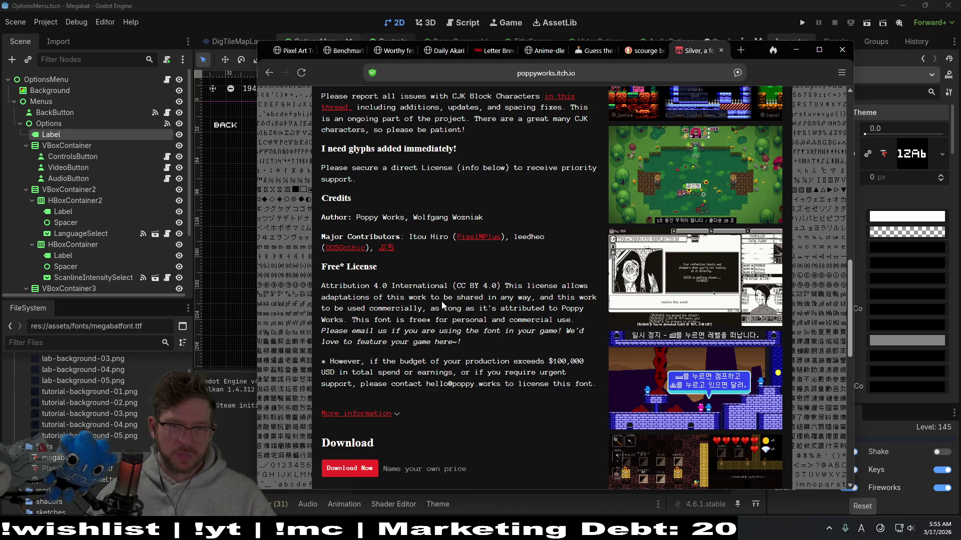
Read Silver's CC BY 4.0 free-for-commercial-use license text and start Download Now
drag(403, 285, 519, 286)
click(353, 298)
drag(353, 299, 550, 299)
mouse_move(417, 298)
mouse_down()
mouse_move(420, 307)
mouse_move(530, 309)
mouse_up()
click(367, 308)
drag(378, 324, 459, 343)
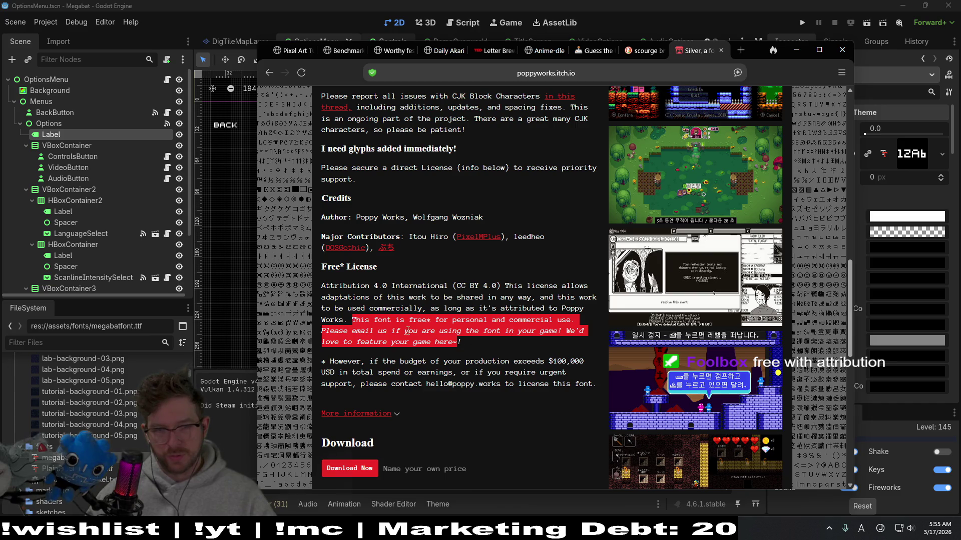
click(491, 349)
drag(489, 346, 376, 319)
click(466, 266)
scroll(480, 310, down, 1)
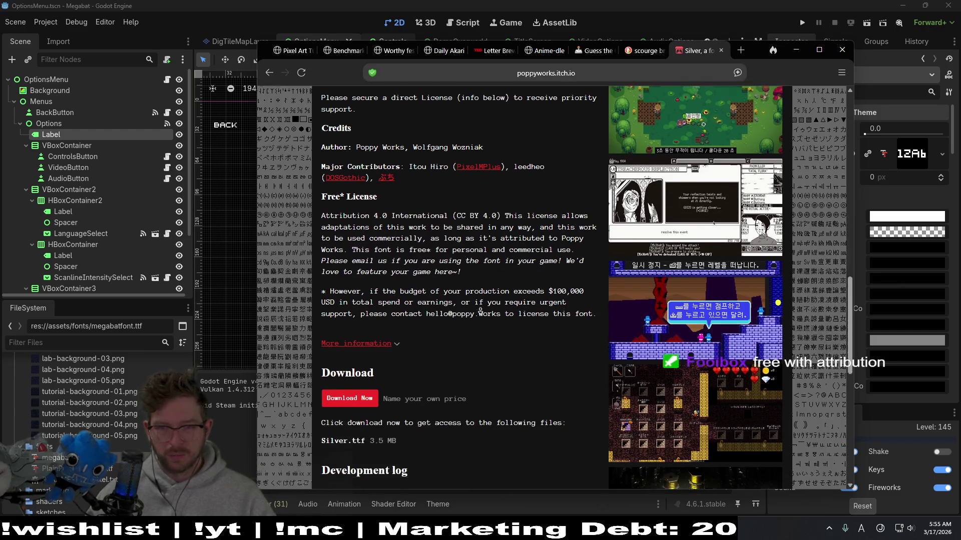
scroll(479, 314, down, 1)
click(350, 368)
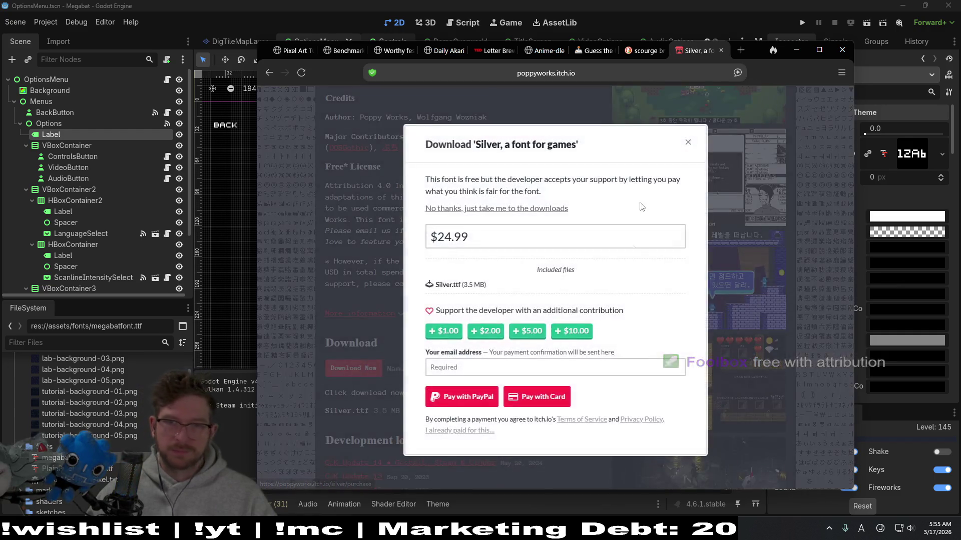
Skip payment and download Silver.ttf, dismissing the downloads list and thanks overlay
click(533, 209)
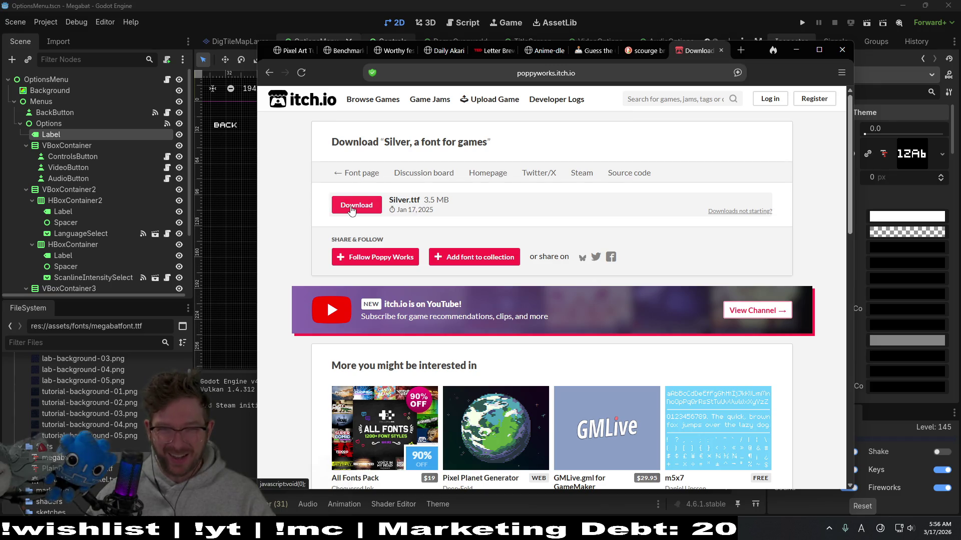
click(353, 211)
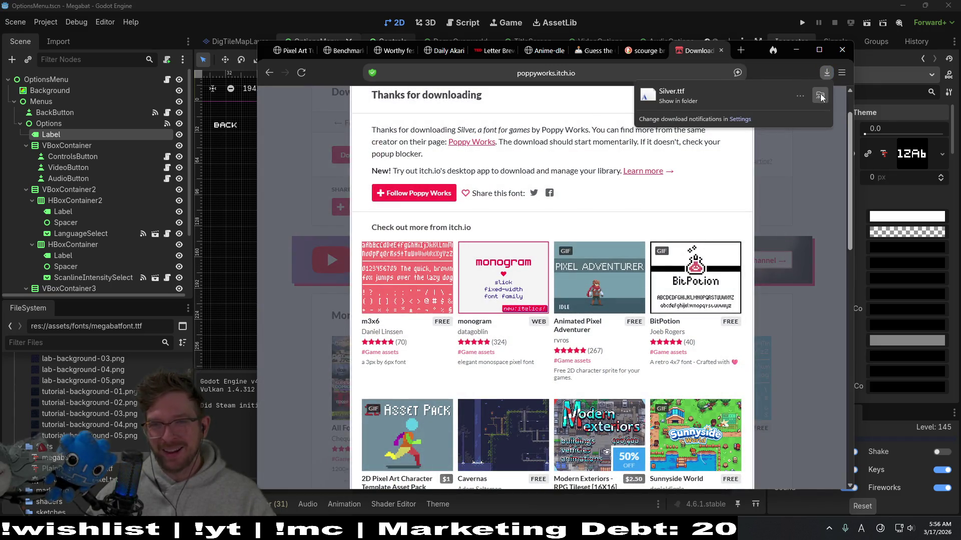
click(821, 95)
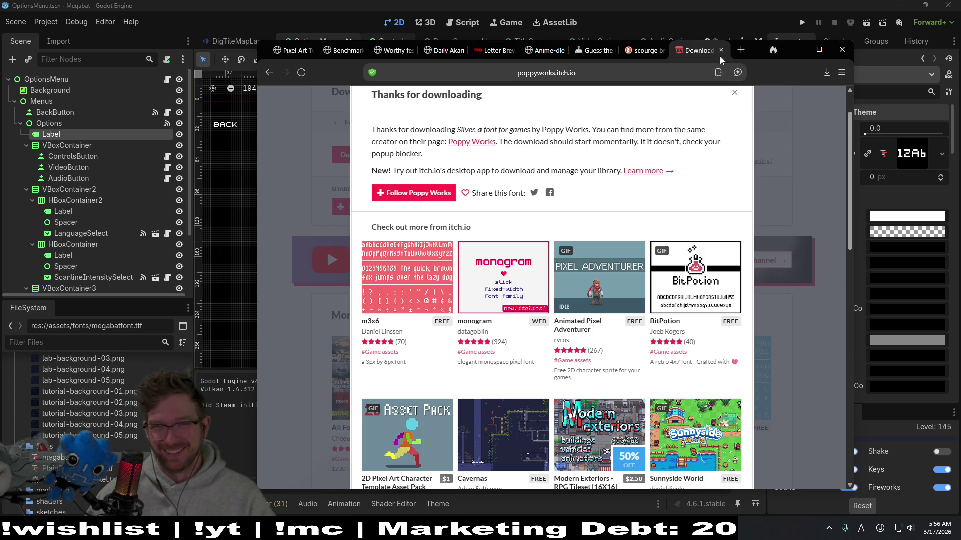
click(735, 94)
Navigate back to the Silver font page and switch to the Godot editor
click(270, 72)
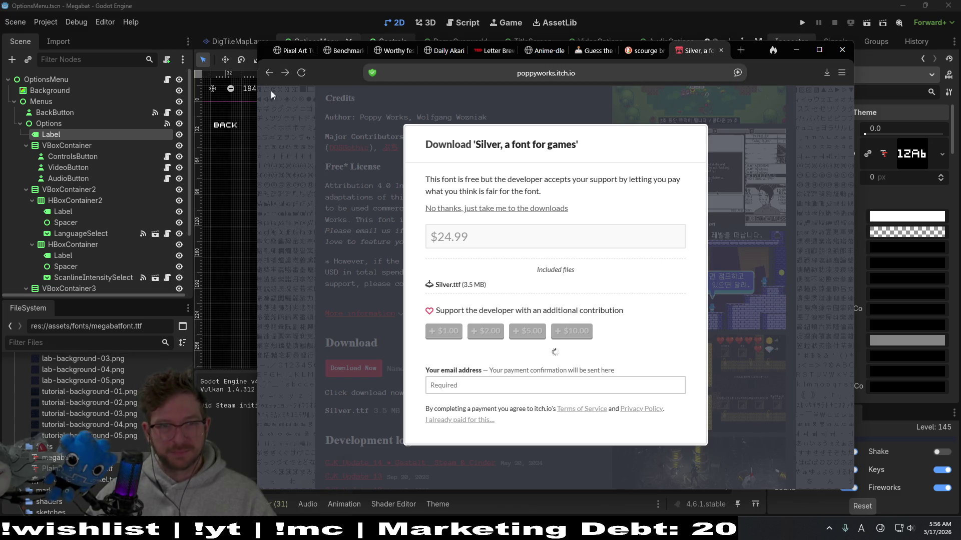
click(269, 73)
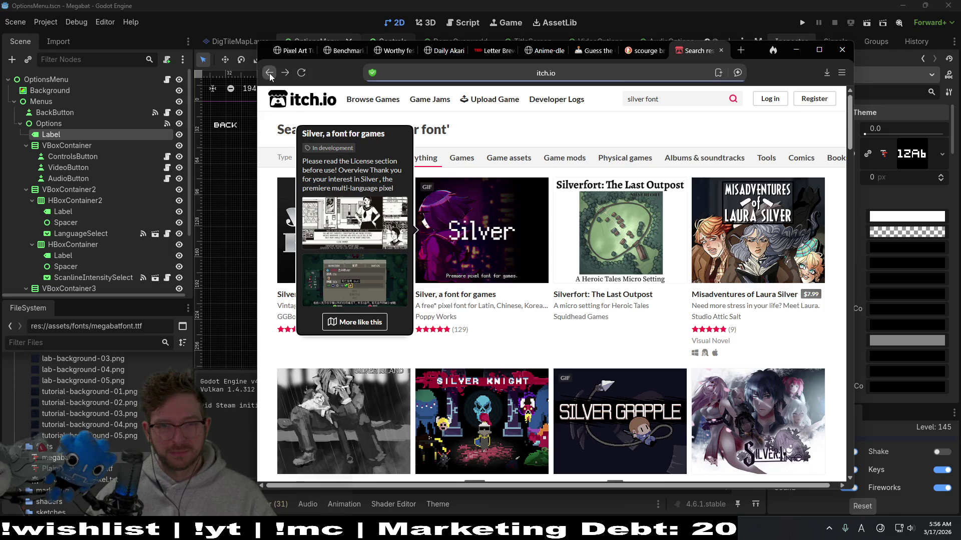
click(527, 266)
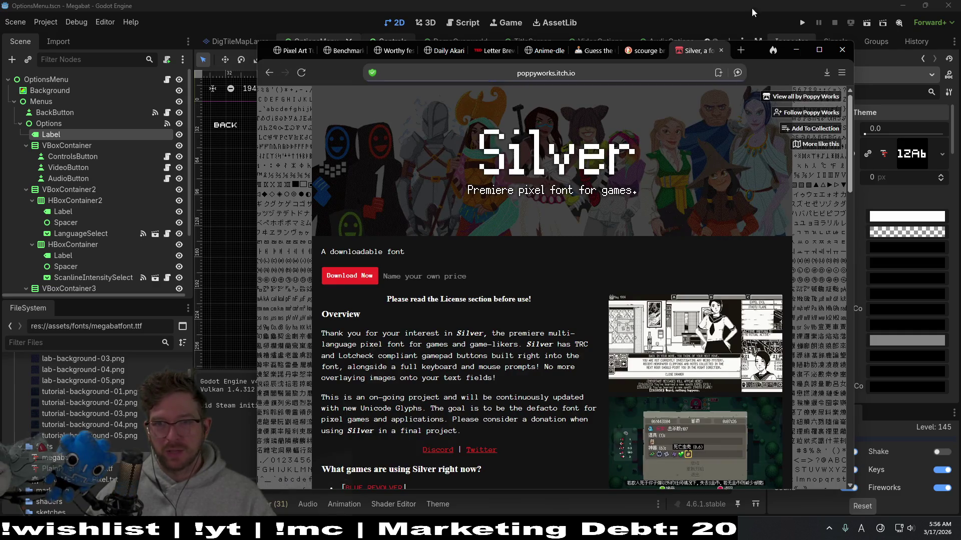
click(751, 8)
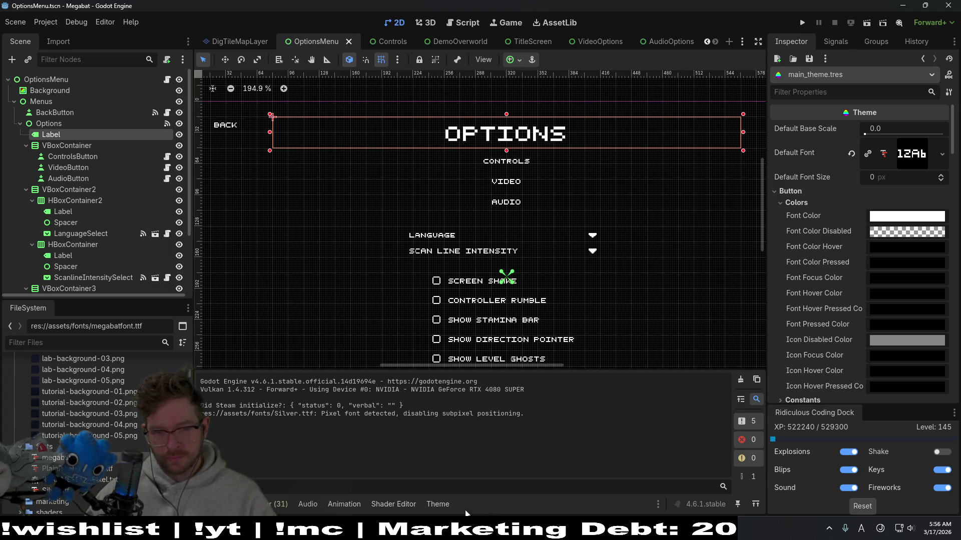
Make Silver.ttf the theme's Default Font with Default Font Size 12 px
click(445, 507)
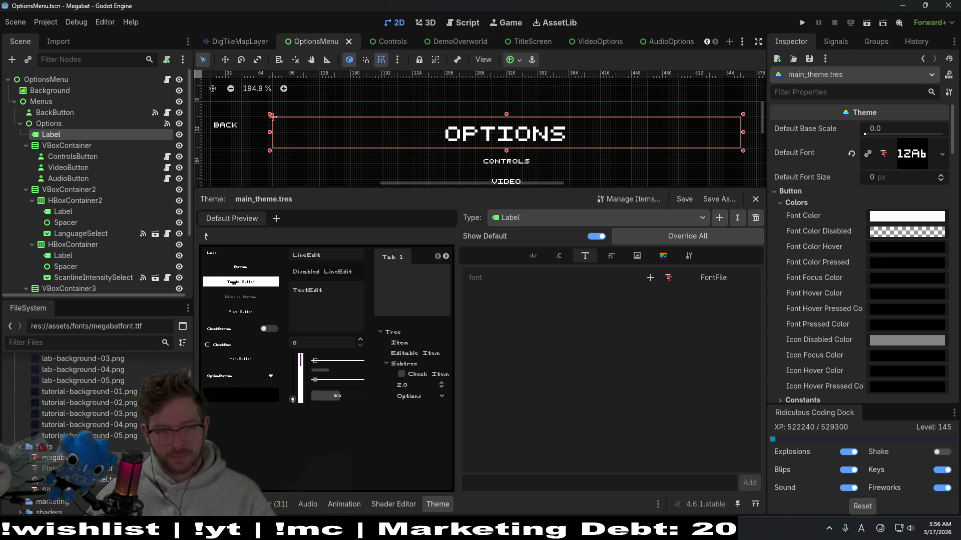
drag(56, 490, 910, 156)
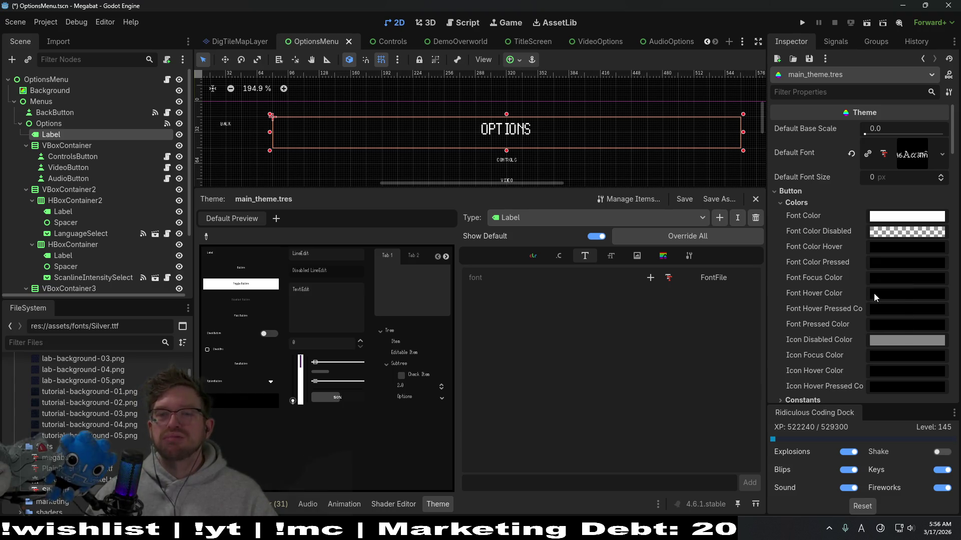
click(888, 176)
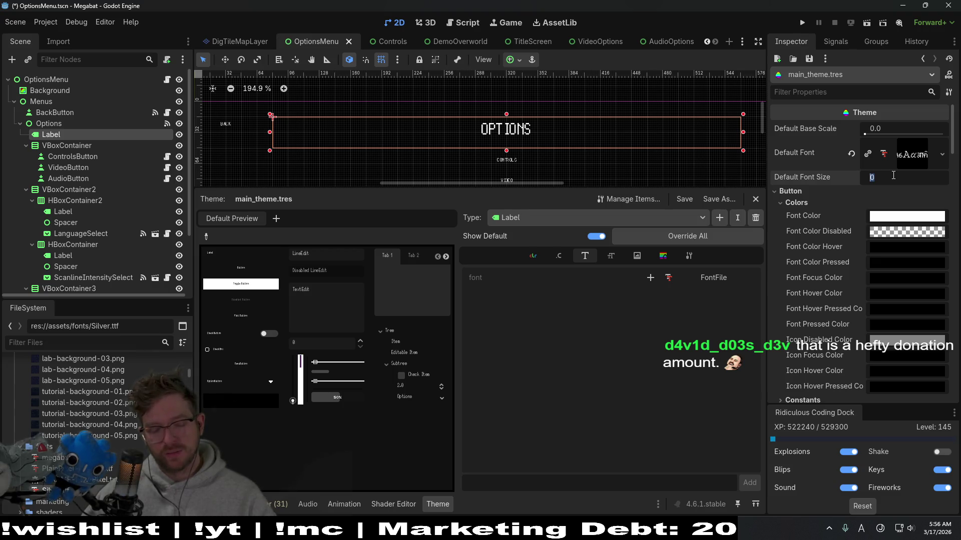
text(12)
key(Return)
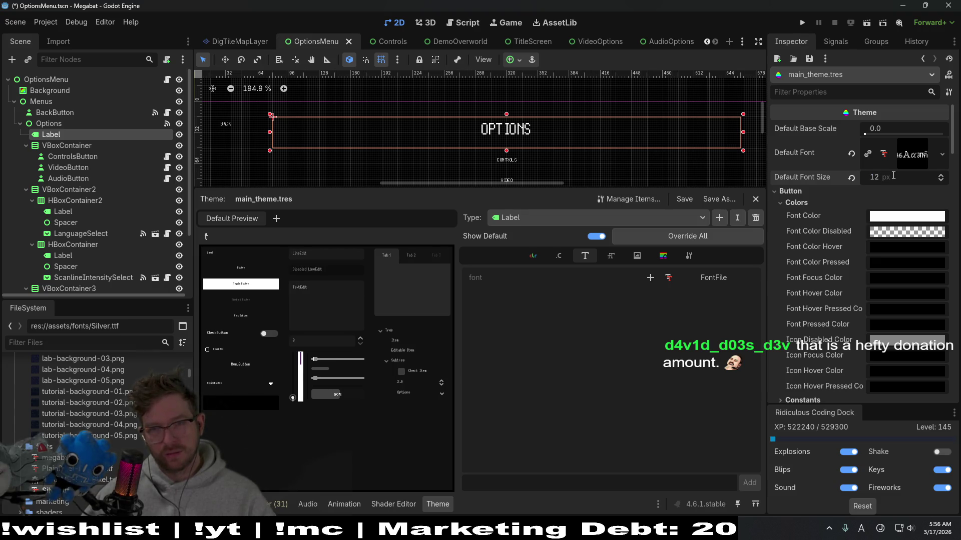
Cycle the theme's default font size through 16 and 32 px, settling back on 16 px
click(893, 176)
text(16)
key(Return)
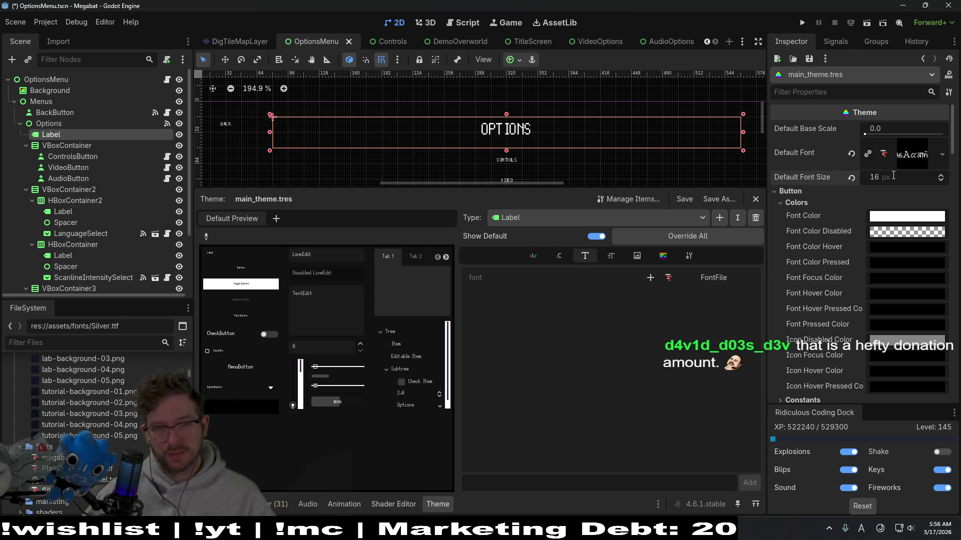
click(892, 176)
text(32)
key(Return)
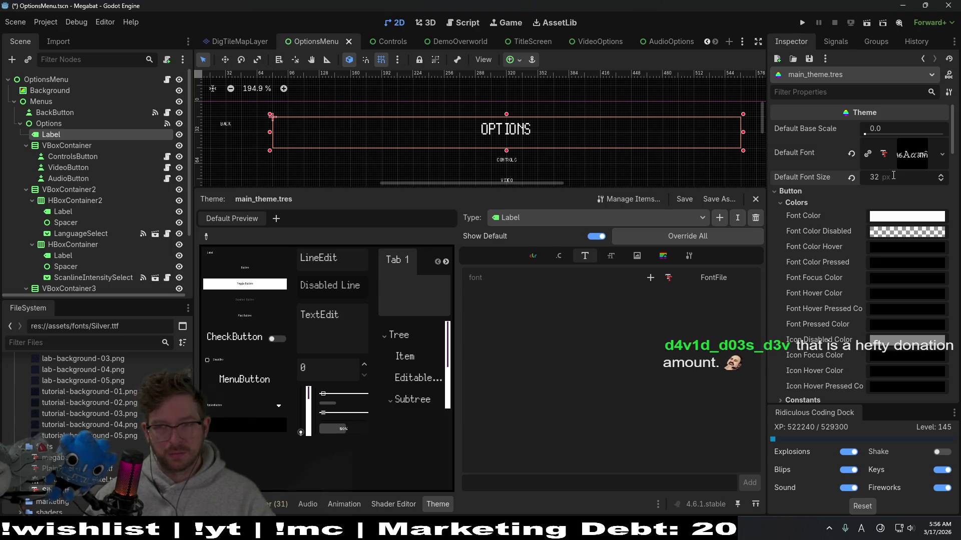
click(892, 175)
text(1)
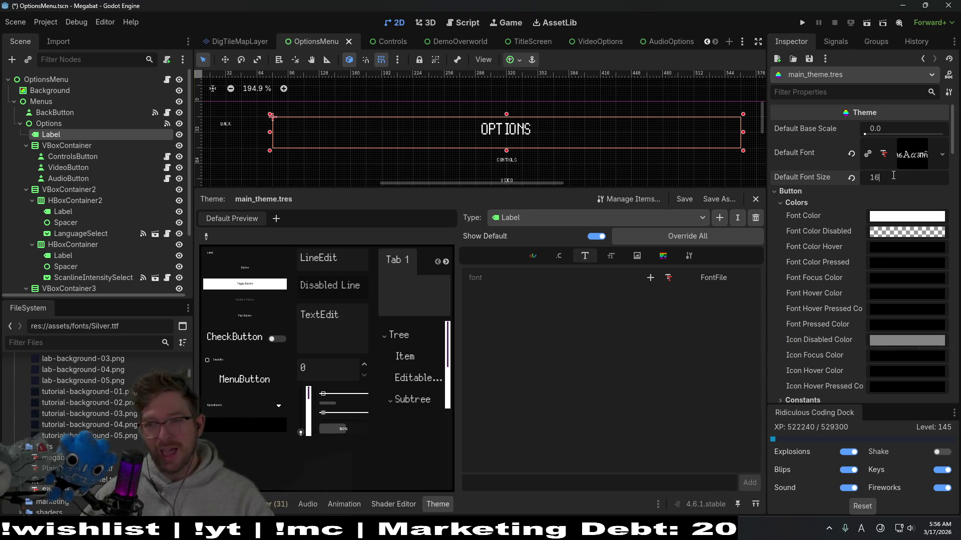
text(6)
key(Return)
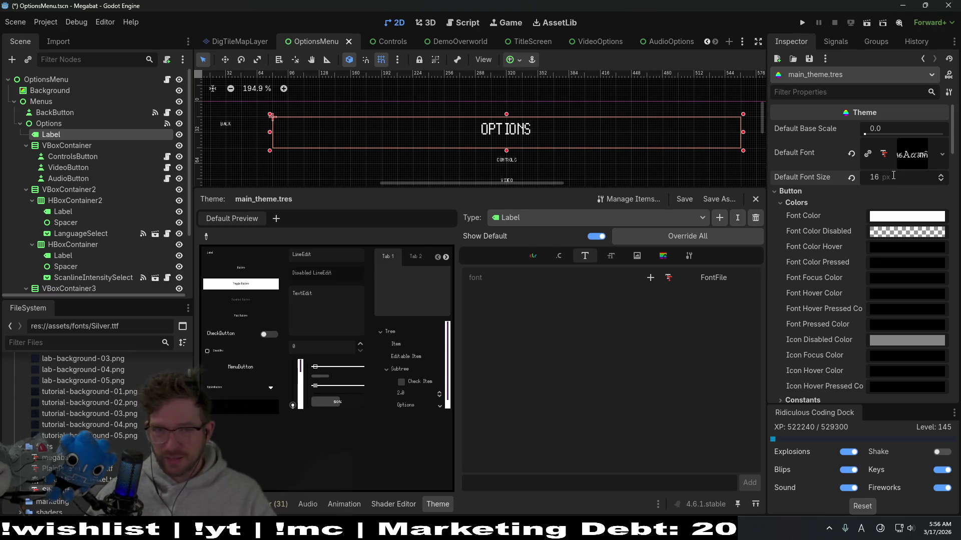
scroll(573, 140, down, 1)
scroll(573, 139, down, 1)
drag(595, 134, 588, 102)
scroll(868, 279, down, 5)
scroll(868, 278, down, 5)
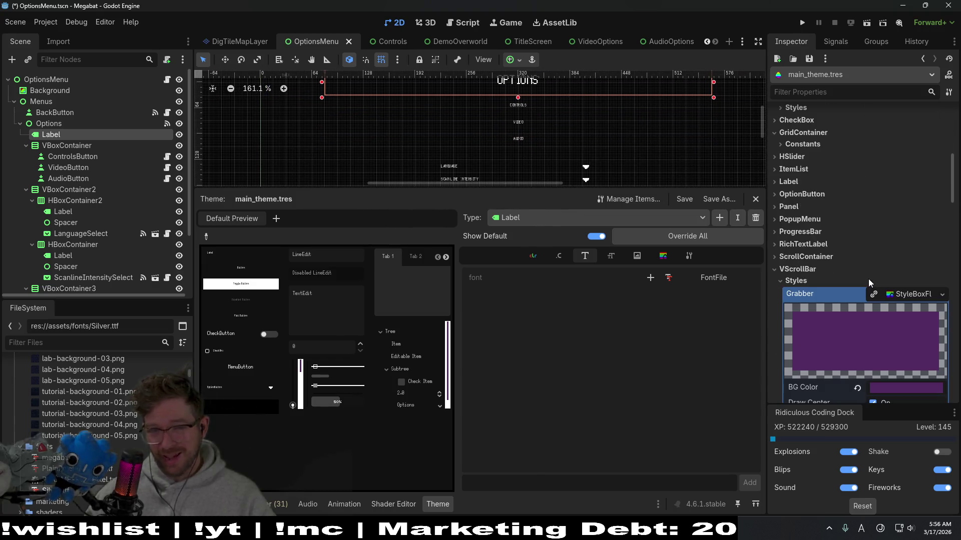
scroll(869, 278, down, 2)
scroll(868, 278, up, 8)
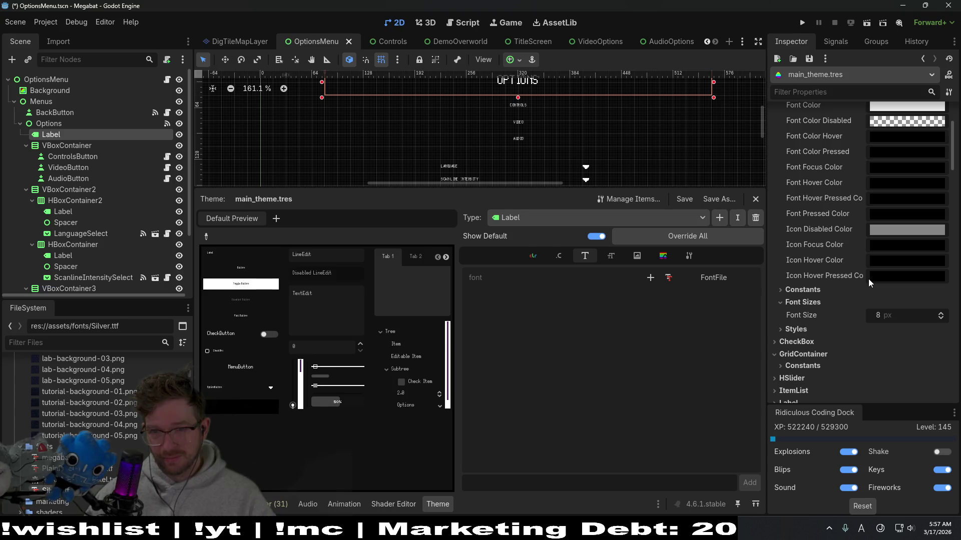
Raise the Button font size to 15 px and run the game to test it
click(941, 313)
click(942, 312)
click(942, 313)
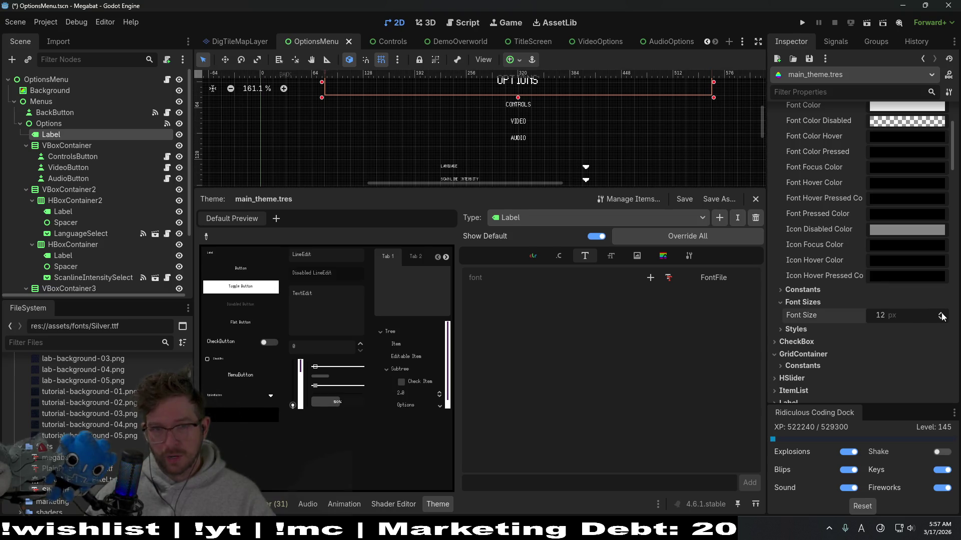
click(942, 312)
click(795, 329)
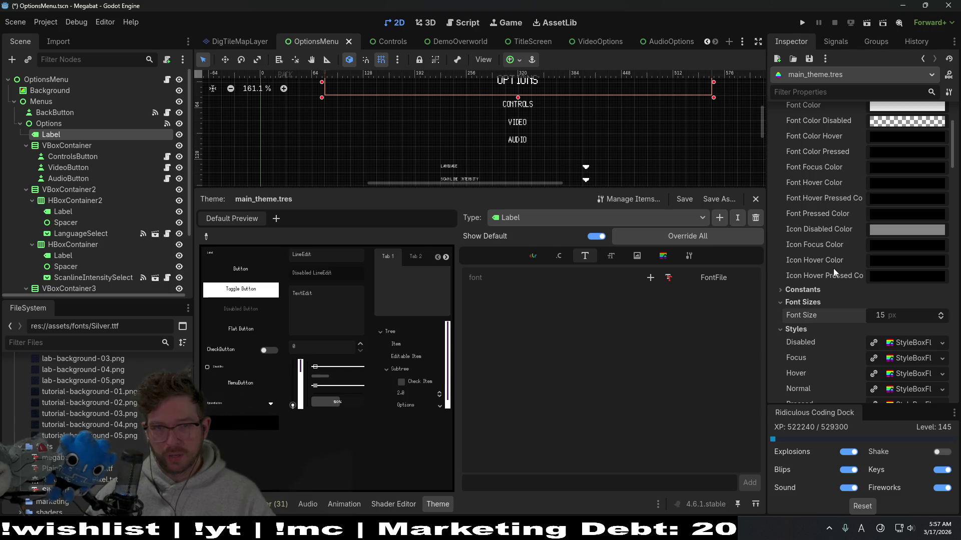
scroll(599, 127, up, 1)
scroll(598, 127, up, 3)
scroll(598, 127, down, 4)
drag(598, 126, 611, 77)
scroll(483, 118, up, 1)
scroll(476, 117, up, 2)
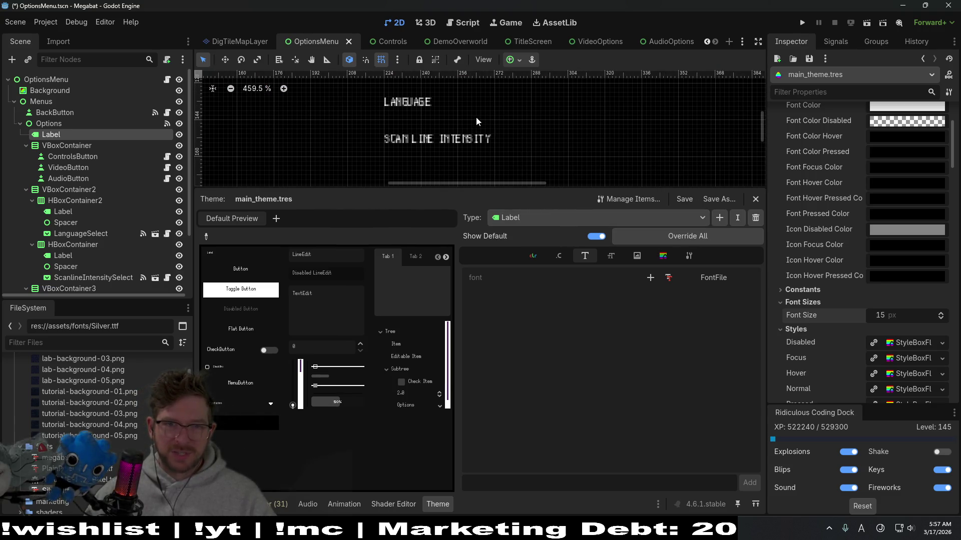
key(F5)
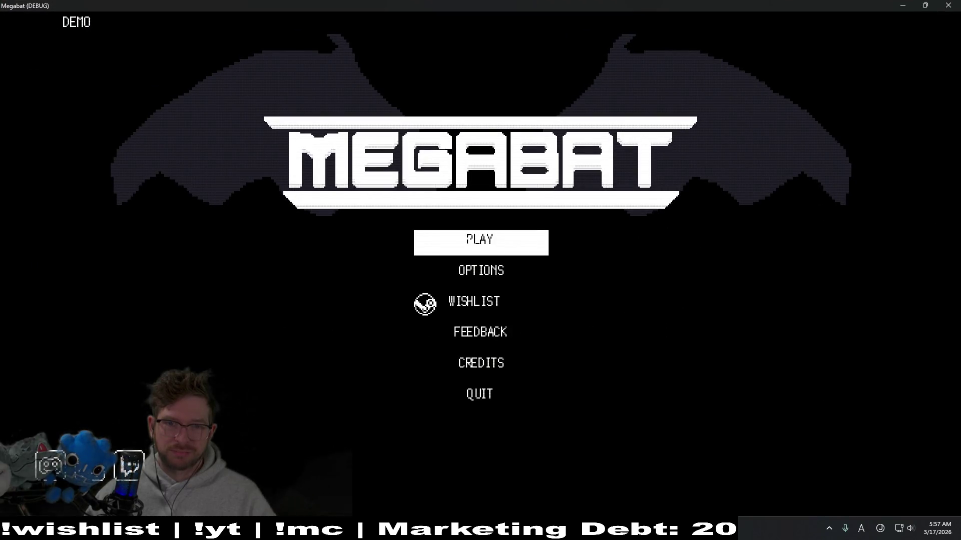
Visit the profile selection and options screens in Megabat, then close the running game
click(492, 242)
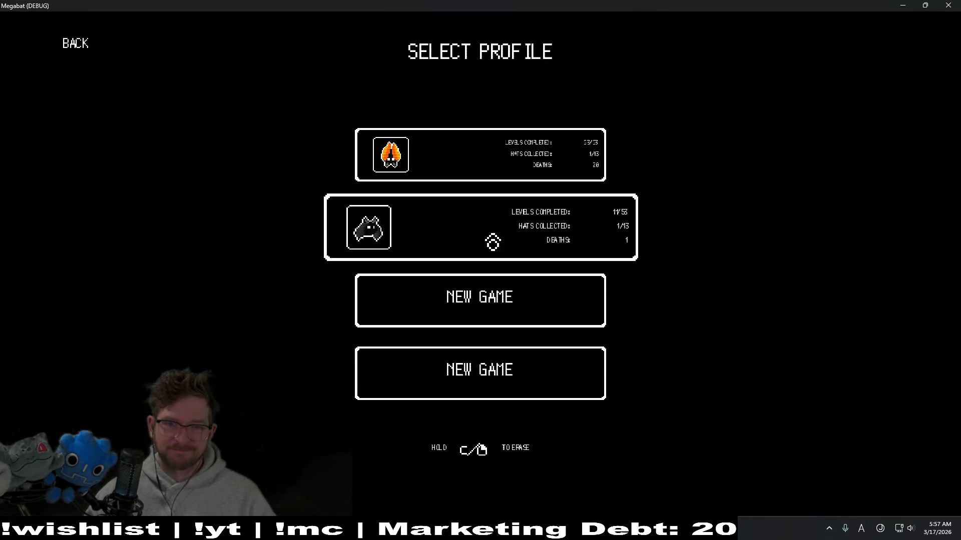
click(85, 59)
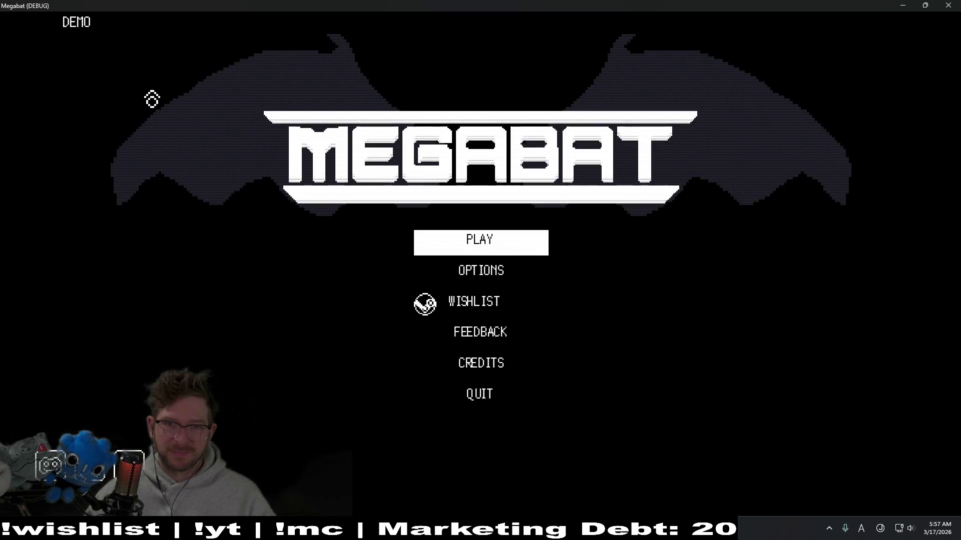
click(496, 285)
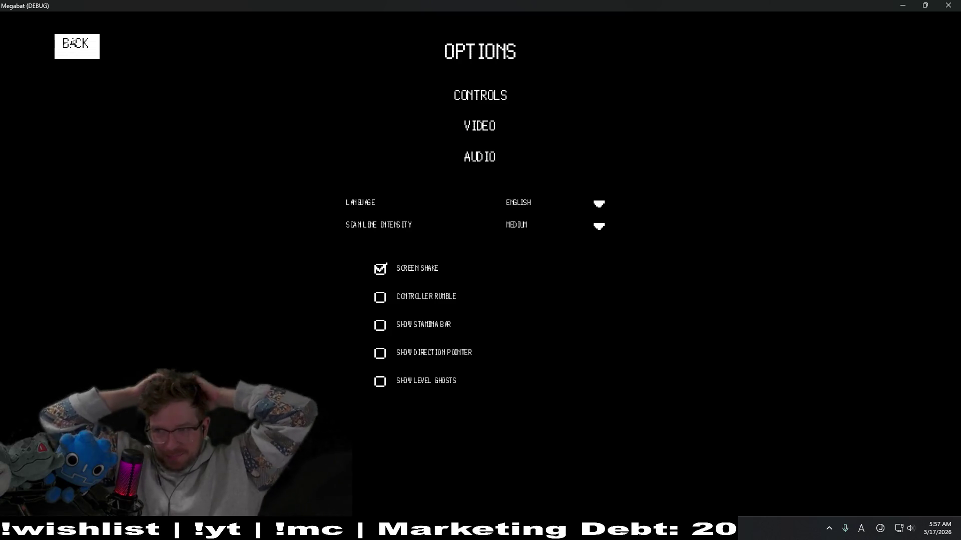
click(76, 46)
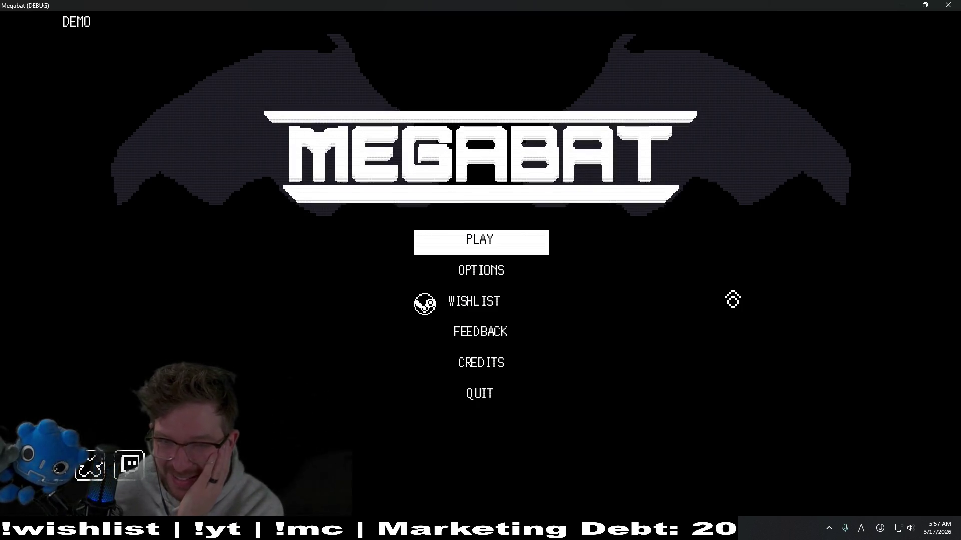
click(950, 5)
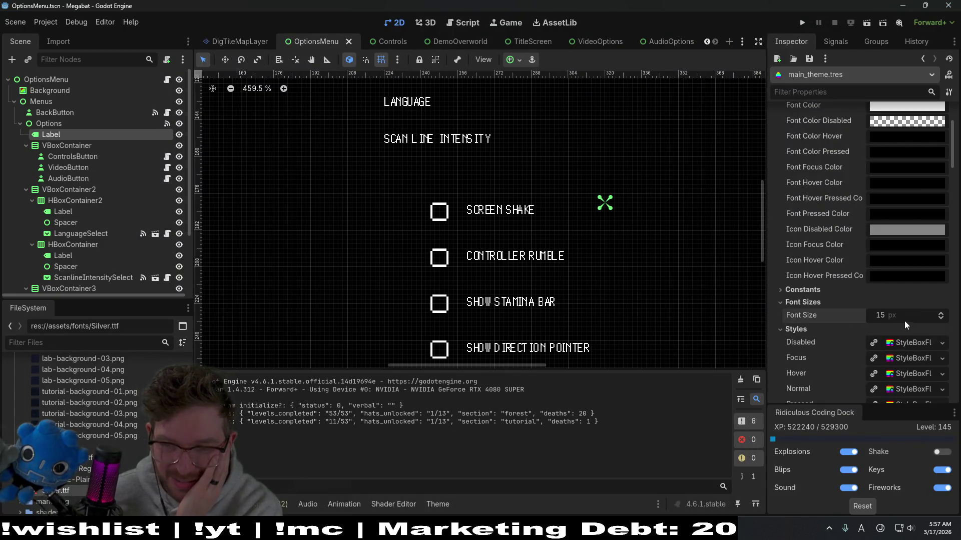
Lower the button font size, revert Default Font Size, and assign megabatfont.ttf as the default font
click(943, 320)
click(942, 320)
click(943, 320)
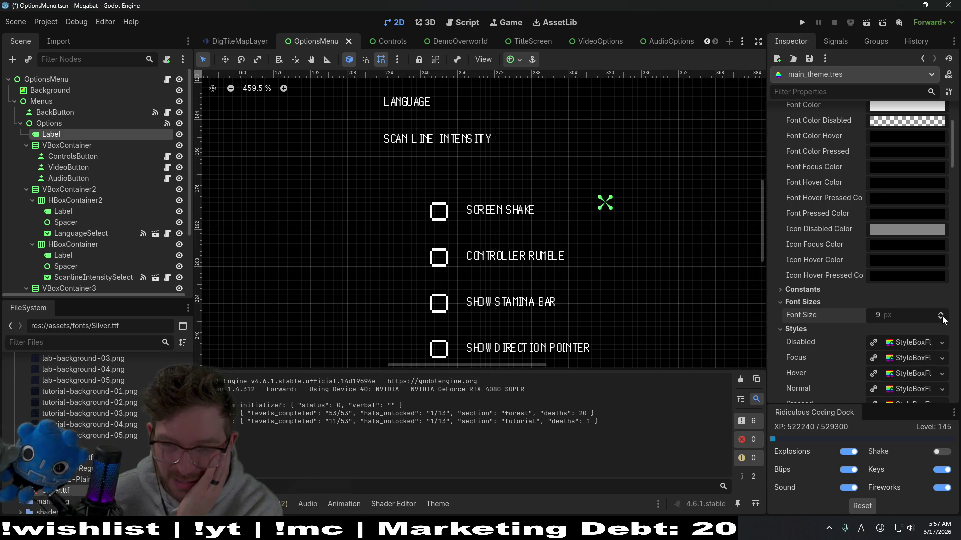
scroll(817, 255, up, 3)
click(856, 177)
mouse_move(83, 456)
mouse_down()
mouse_move(900, 143)
mouse_move(905, 152)
mouse_up()
scroll(418, 226, down, 1)
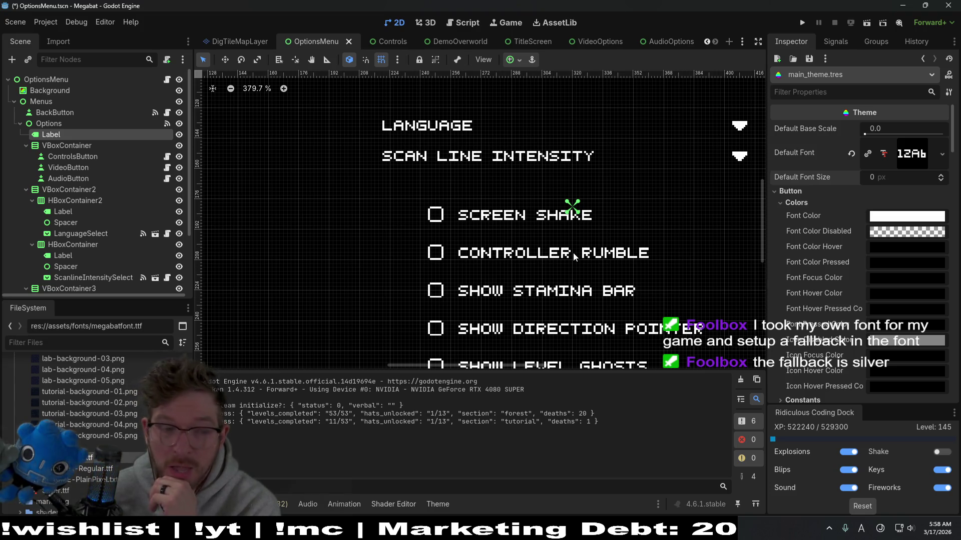
Remove PlainPixel-Regular.ttf and its readme from the project's fonts folder
click(67, 480)
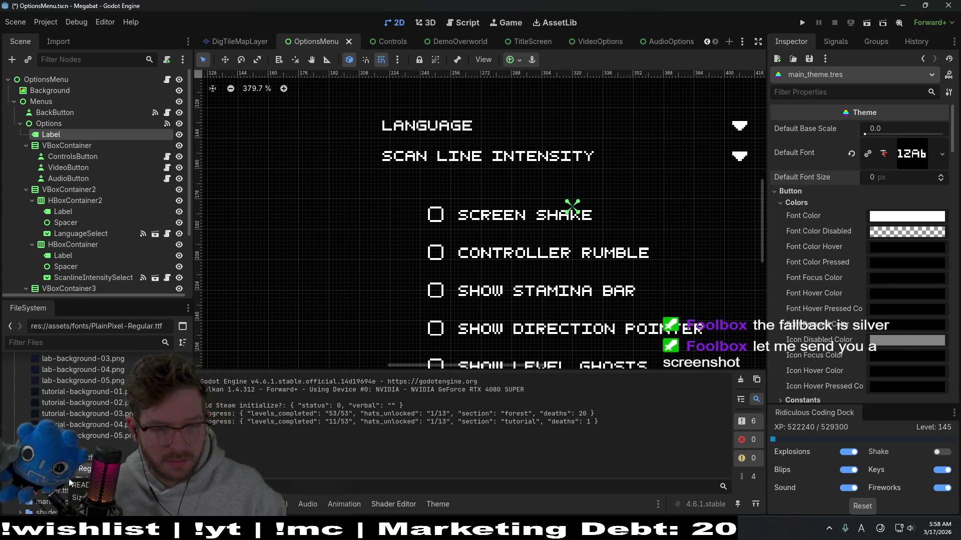
key(Delete)
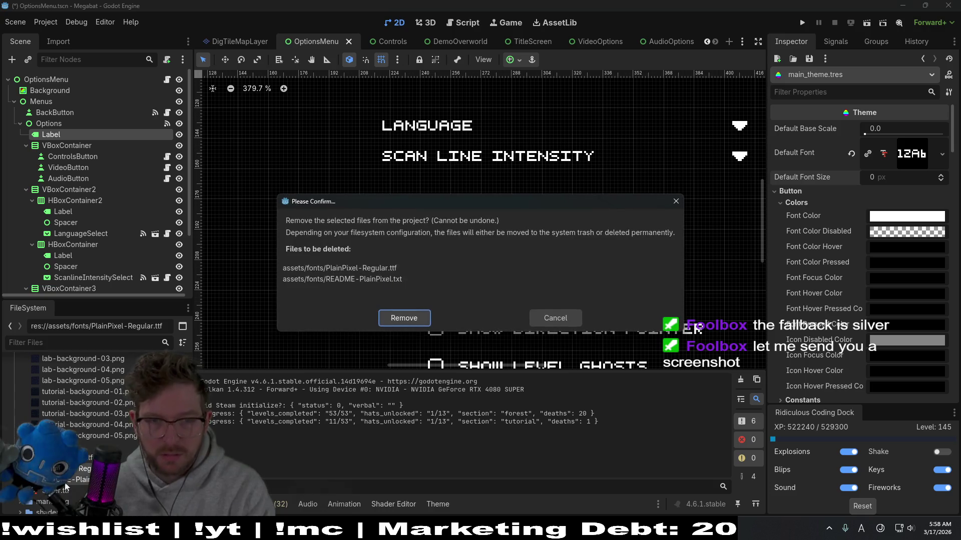
key(Return)
mouse_move(84, 391)
scroll(586, 228, down, 4)
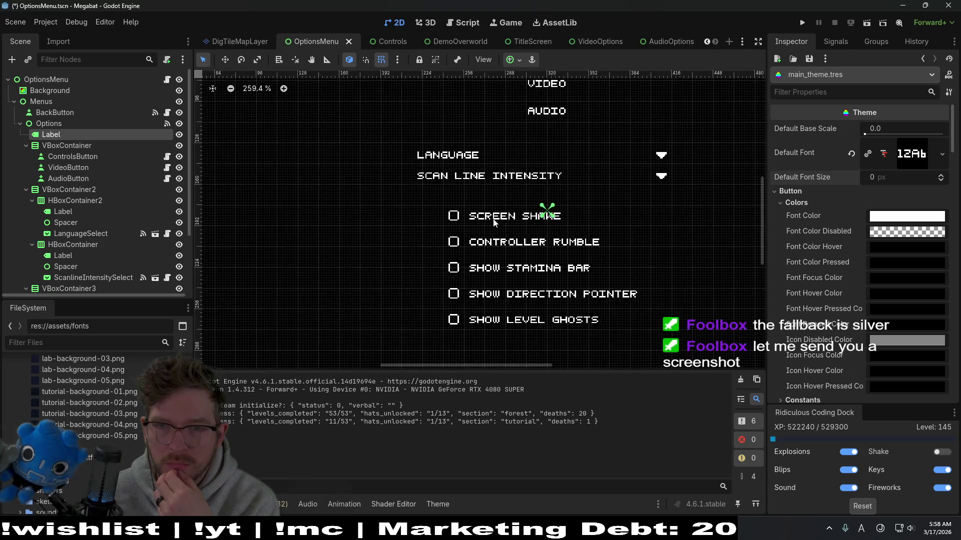
scroll(586, 229, right, 3)
scroll(553, 220, up, 3)
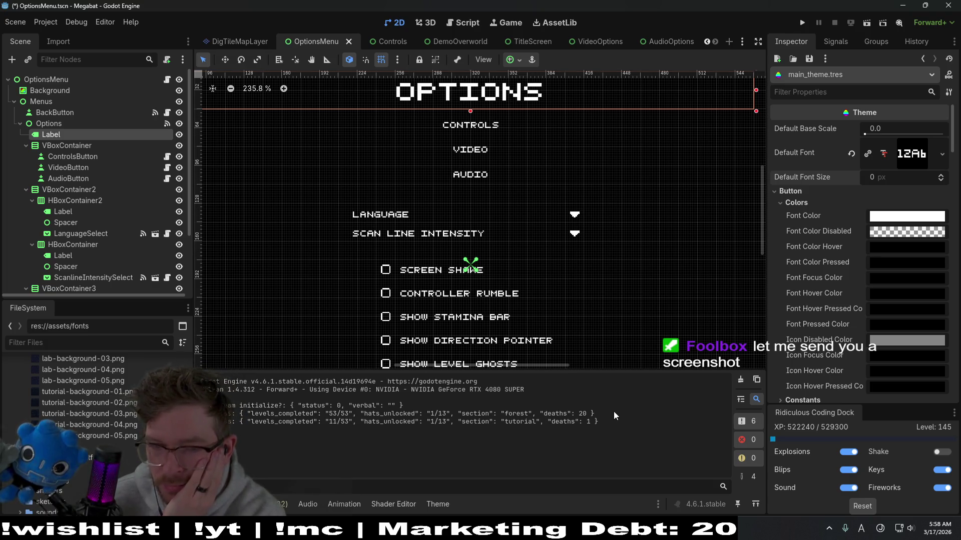
key(alt+shift+o)
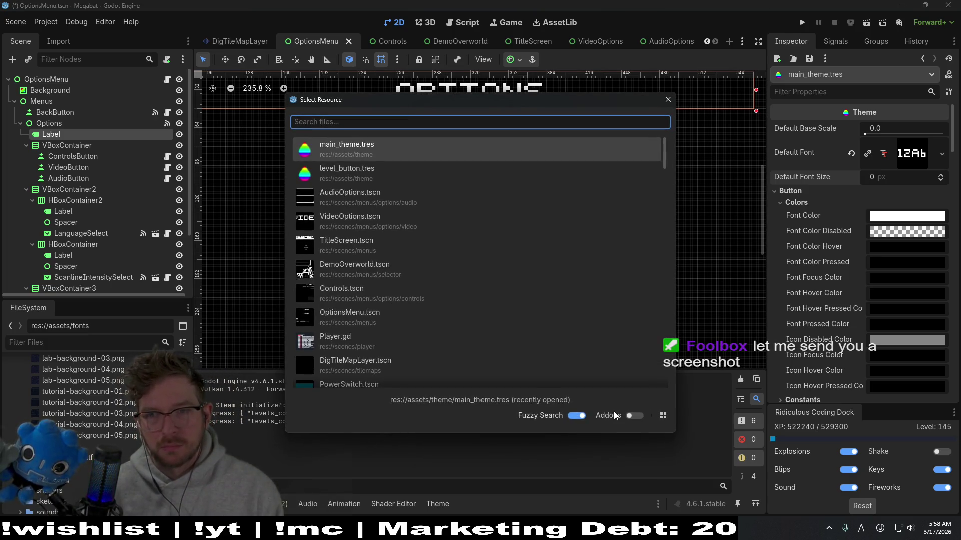
Close the Select Resource dialog without choosing a file
key(Escape)
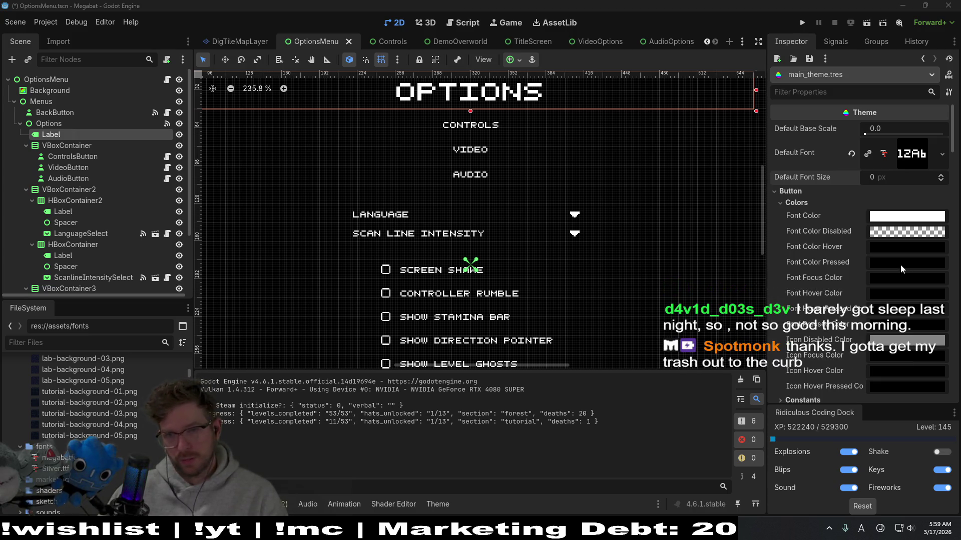
scroll(838, 228, down, 5)
scroll(838, 227, down, 3)
scroll(839, 228, down, 1)
scroll(839, 228, down, 5)
scroll(838, 227, down, 4)
scroll(838, 228, down, 5)
scroll(838, 227, down, 5)
Filter the theme properties by 'font', inspect the megabatfont default, and revert Default Font to empty
click(829, 92)
text(font)
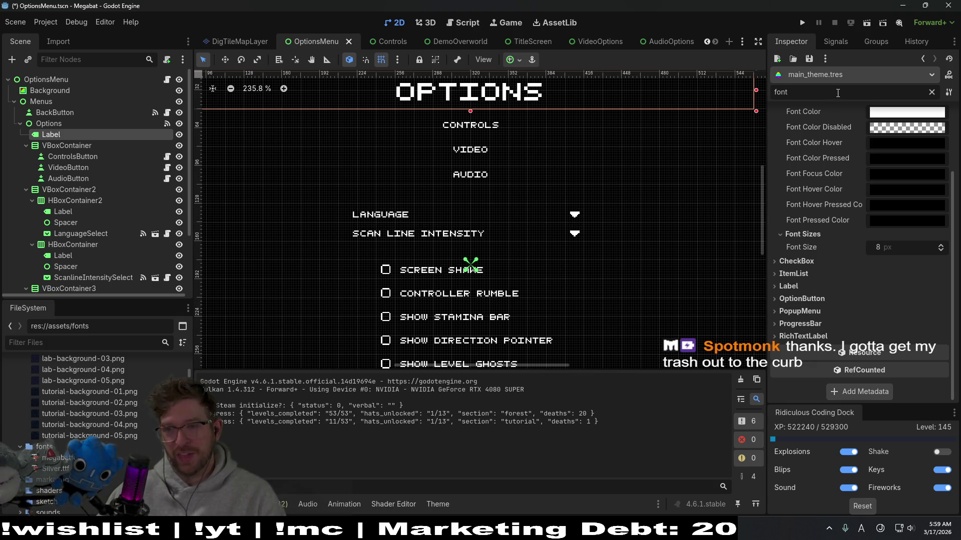
scroll(826, 210, up, 2)
scroll(827, 209, up, 3)
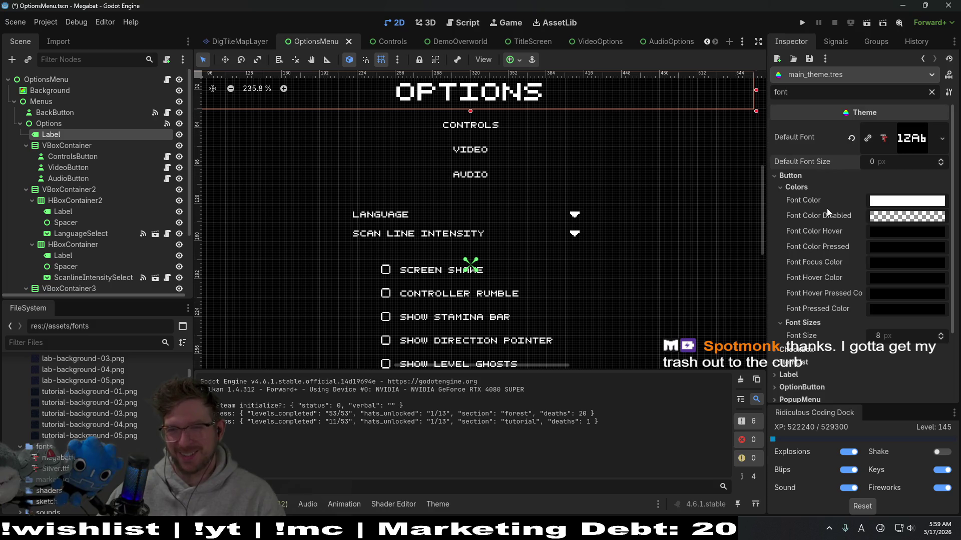
scroll(831, 204, down, 2)
scroll(831, 205, down, 3)
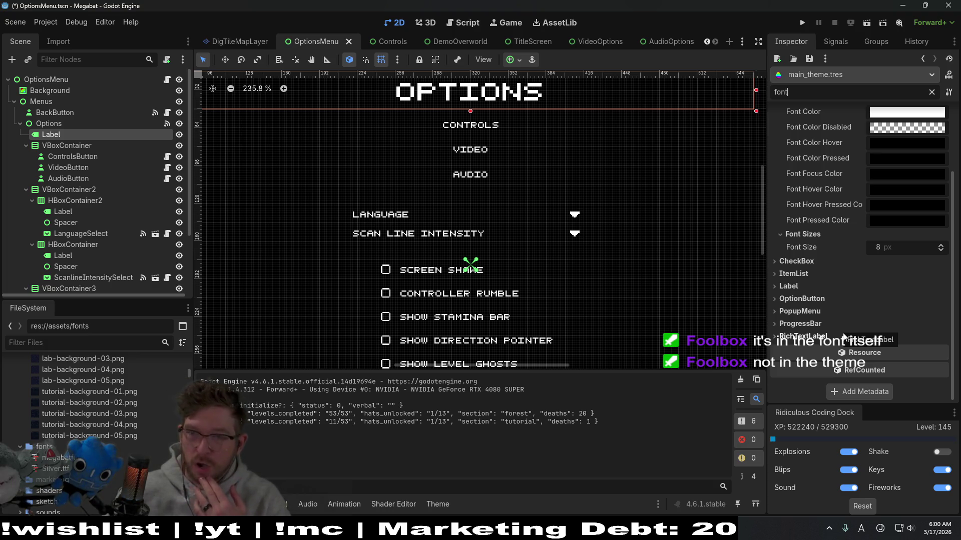
scroll(858, 317, up, 3)
click(921, 136)
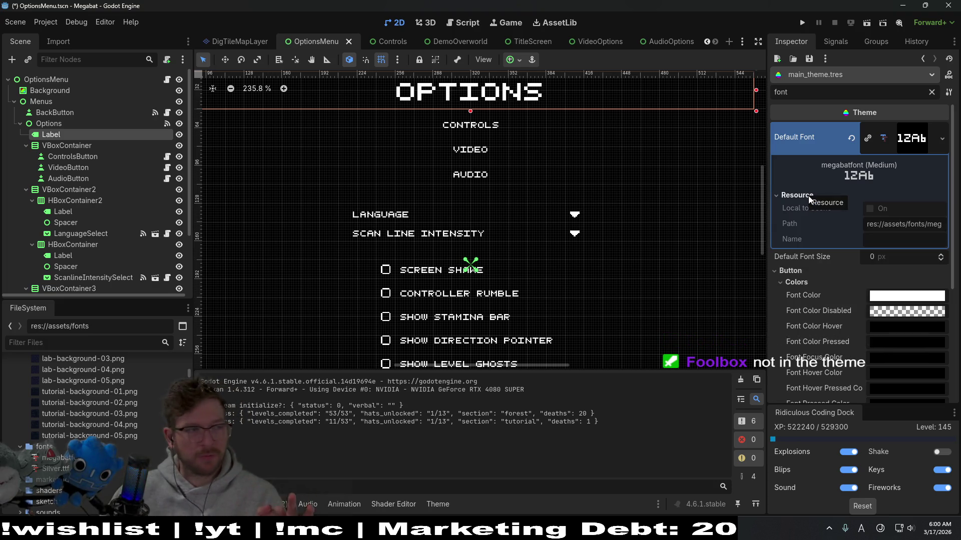
click(852, 138)
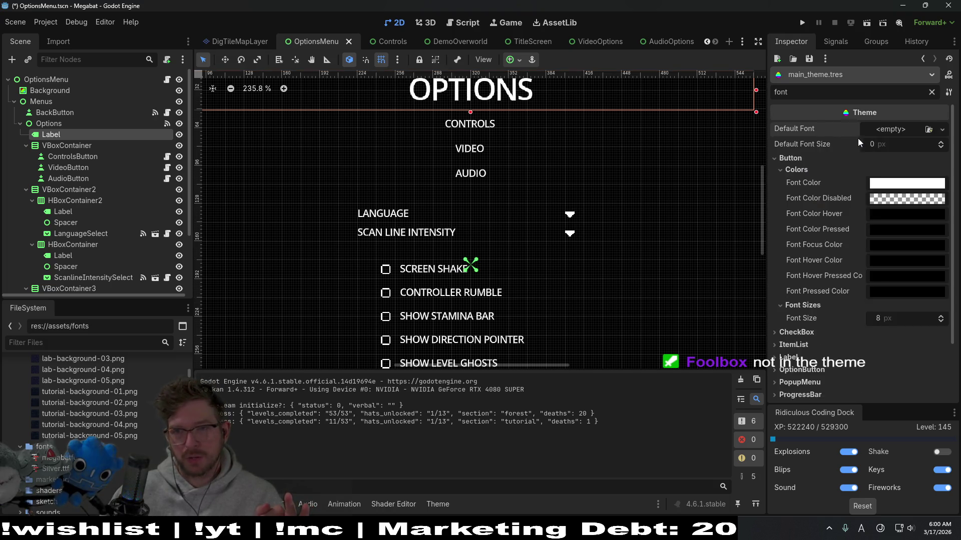
Make Default Font a new FontVariation with megabatfont.ttf as its base font
click(940, 131)
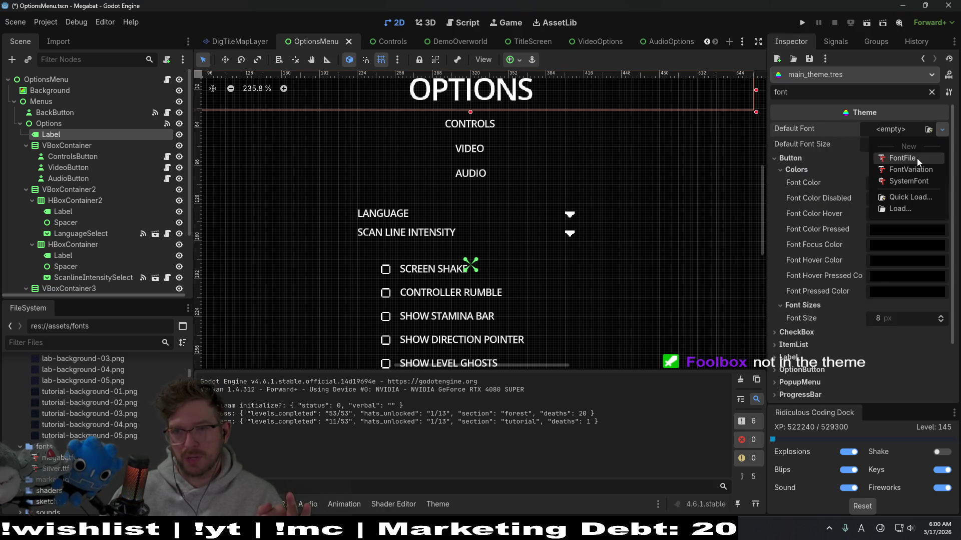
click(916, 158)
click(941, 130)
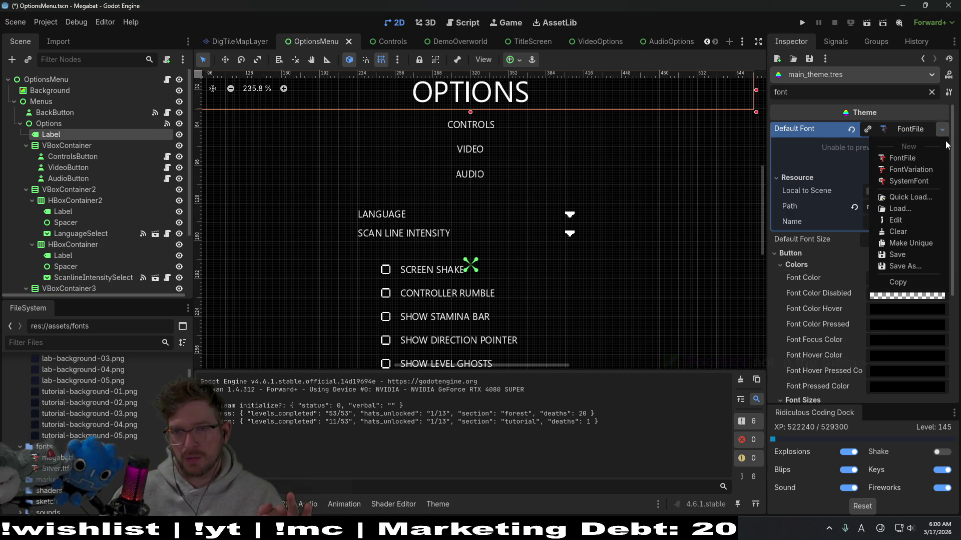
click(911, 169)
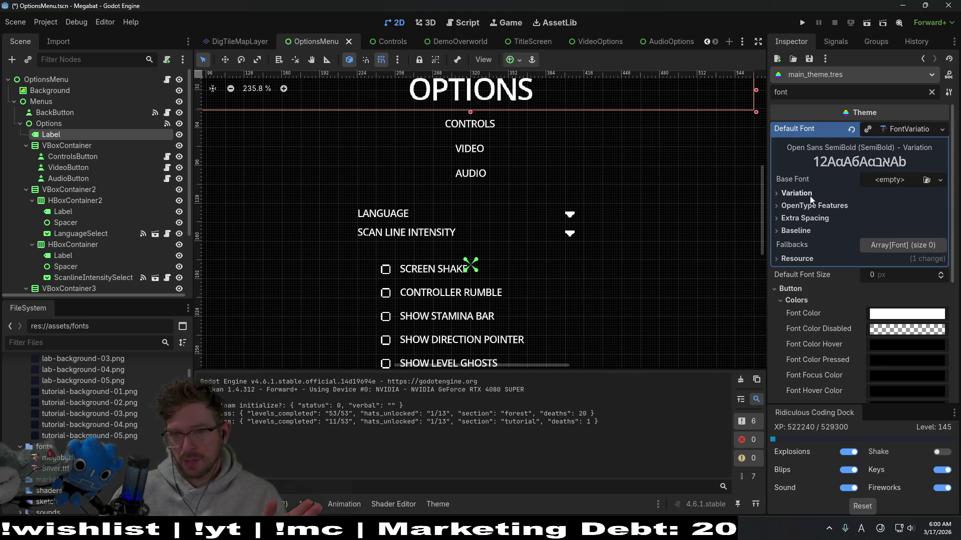
drag(58, 457, 883, 177)
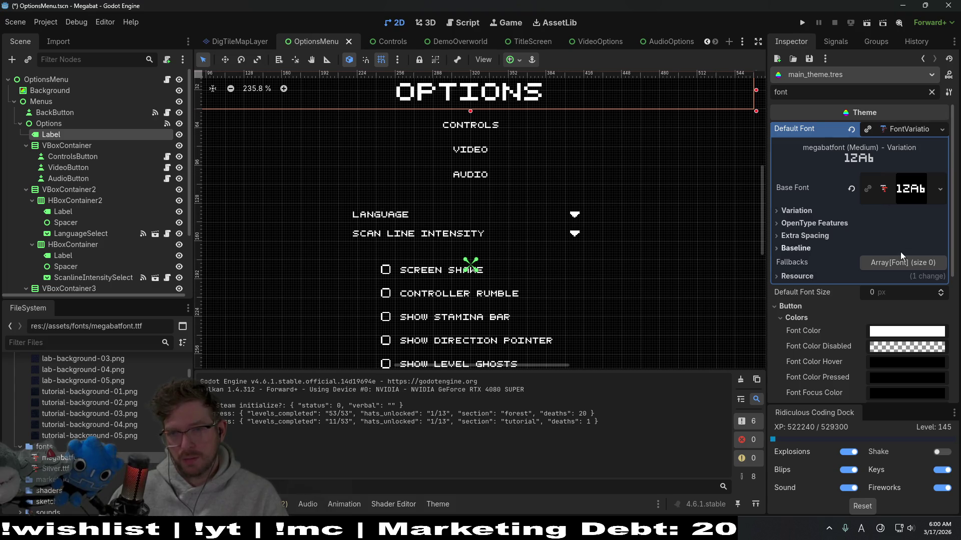
click(795, 214)
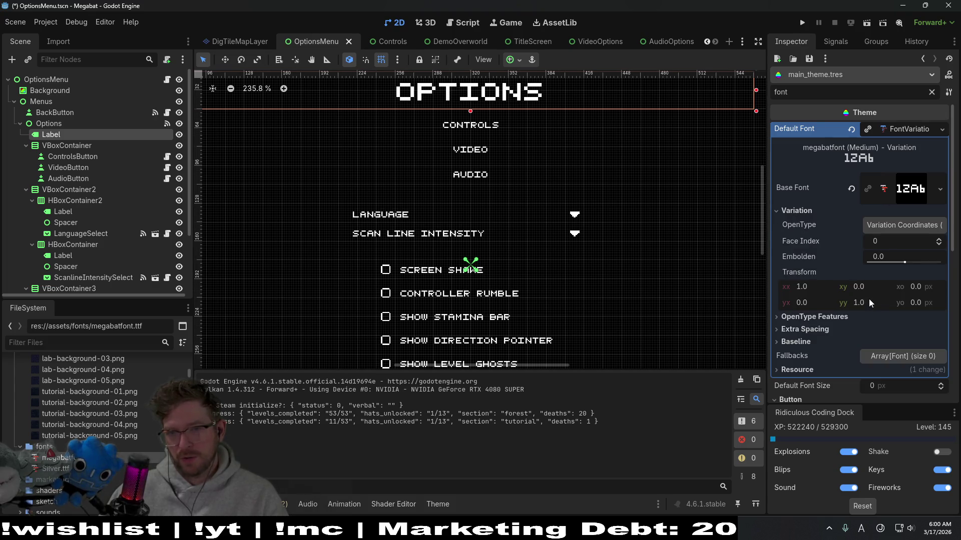
click(894, 220)
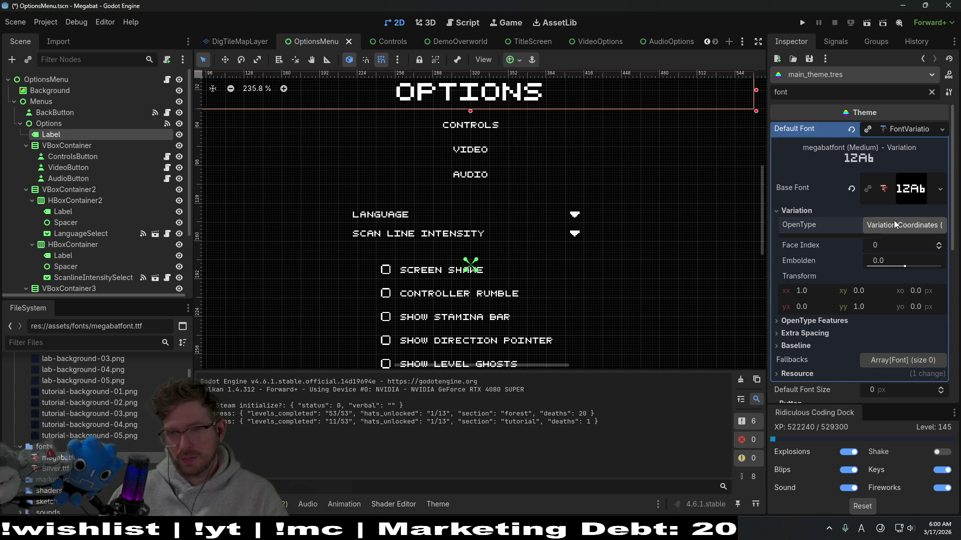
click(893, 222)
Add Silver.ttf as the variation's single fallback font, removing the extra empty slot
click(885, 357)
click(863, 319)
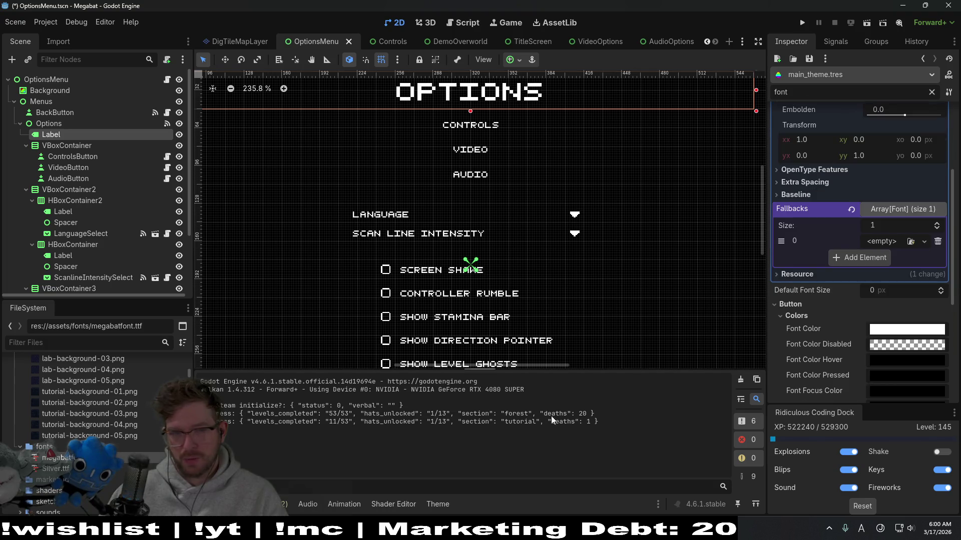
drag(55, 468, 875, 250)
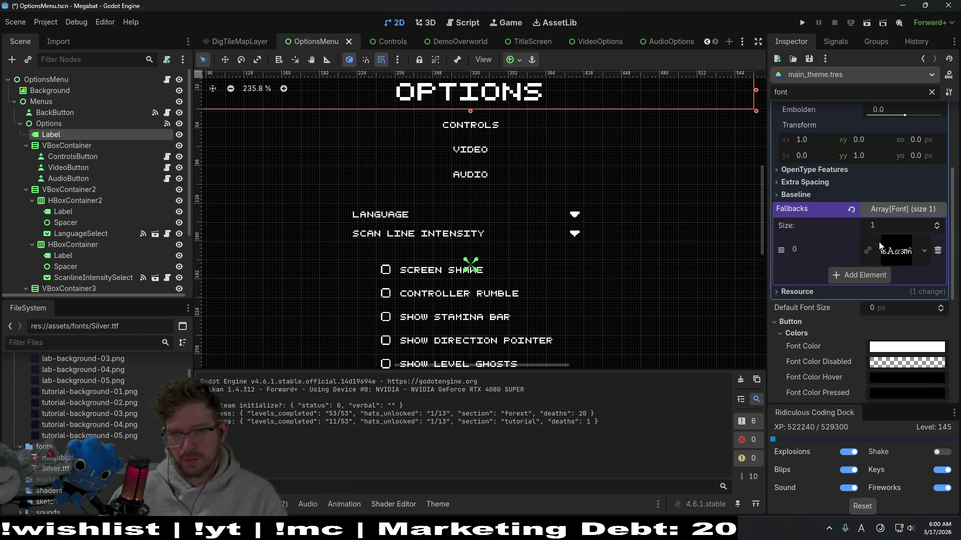
click(879, 273)
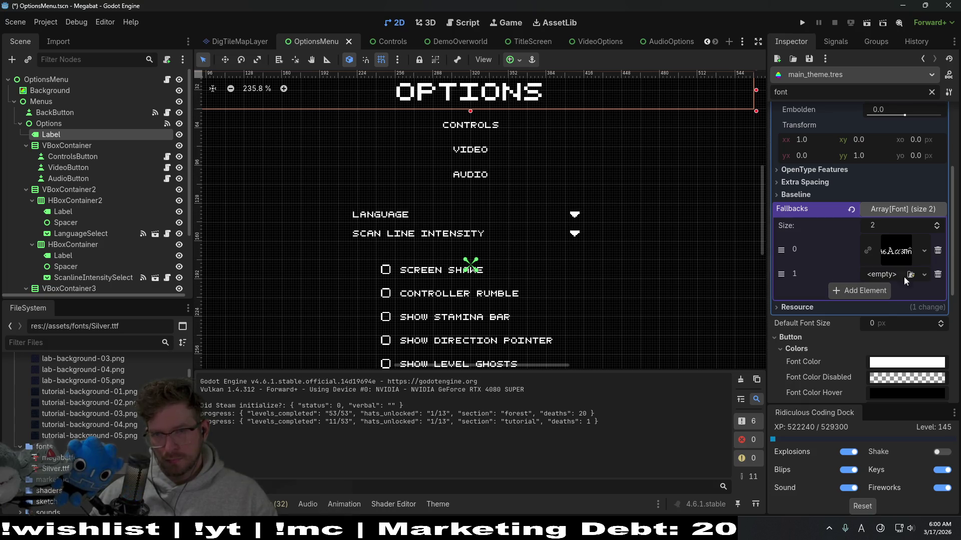
click(937, 275)
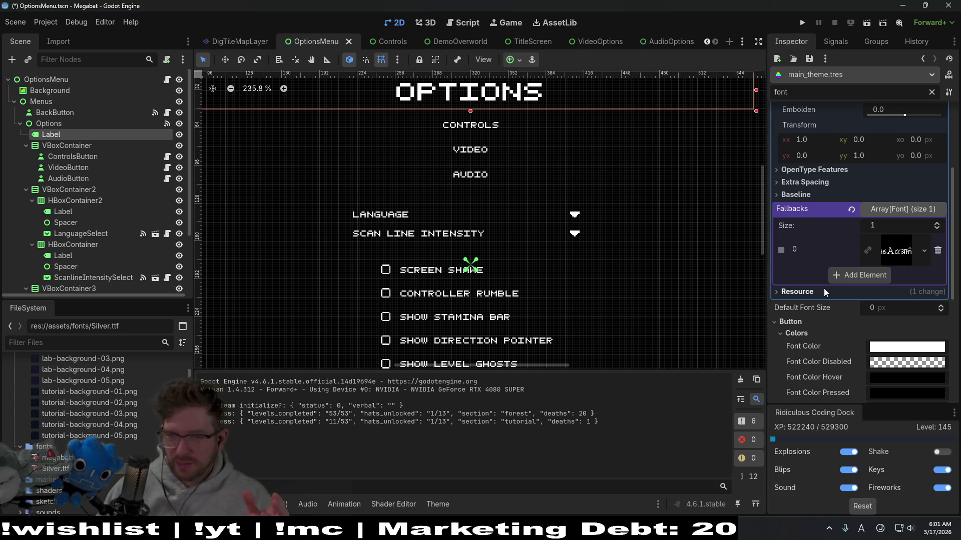
scroll(895, 309, up, 3)
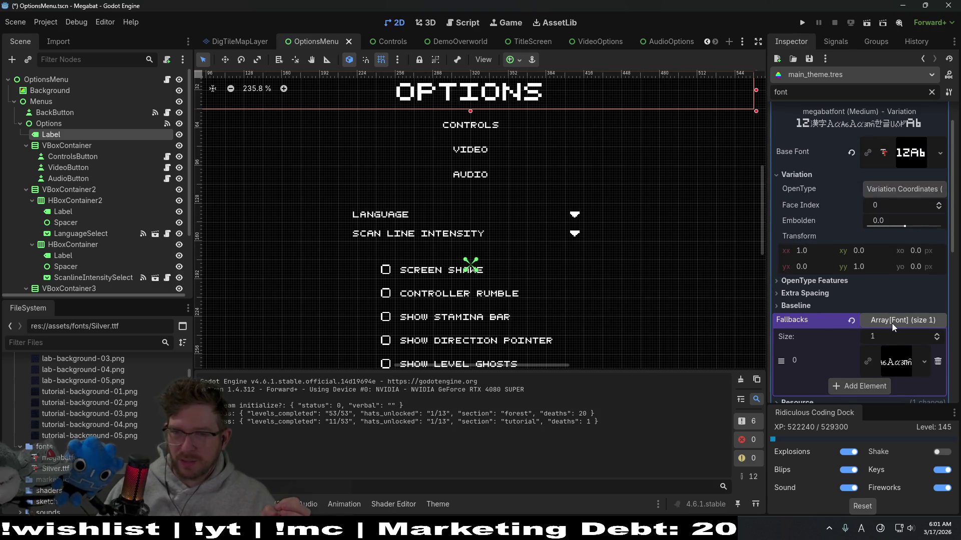
scroll(891, 324, down, 1)
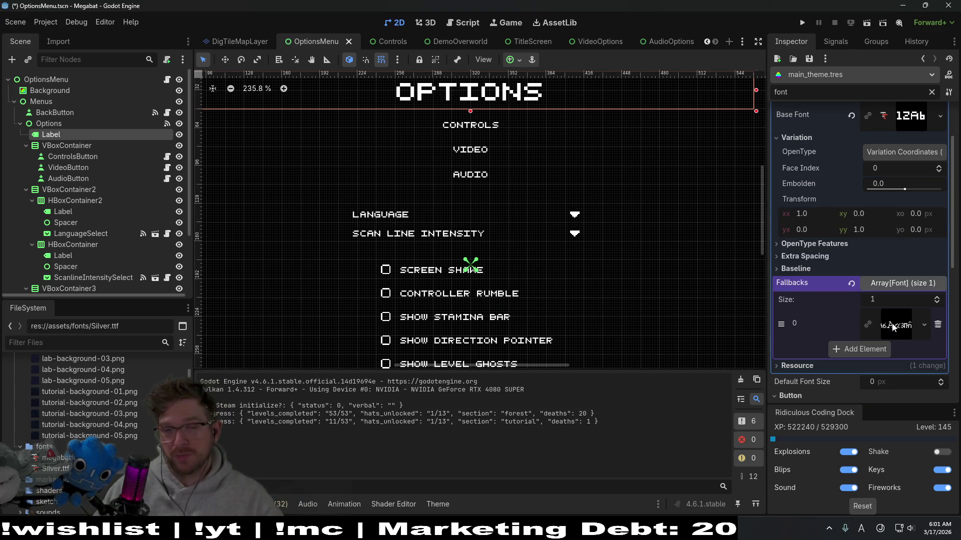
scroll(886, 326, down, 2)
Set the theme's default font size, save the scene, and run the game to its options screen
click(886, 306)
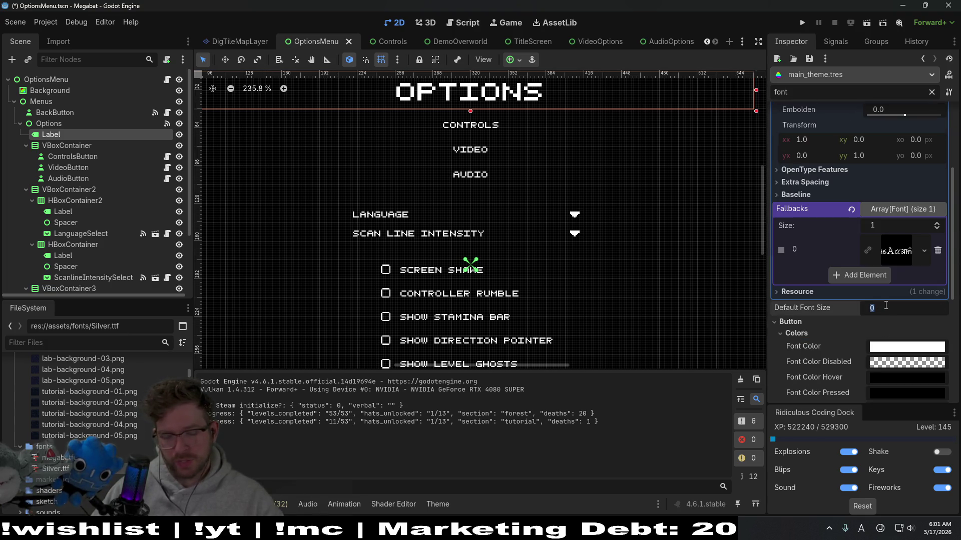
text(8)
click(938, 322)
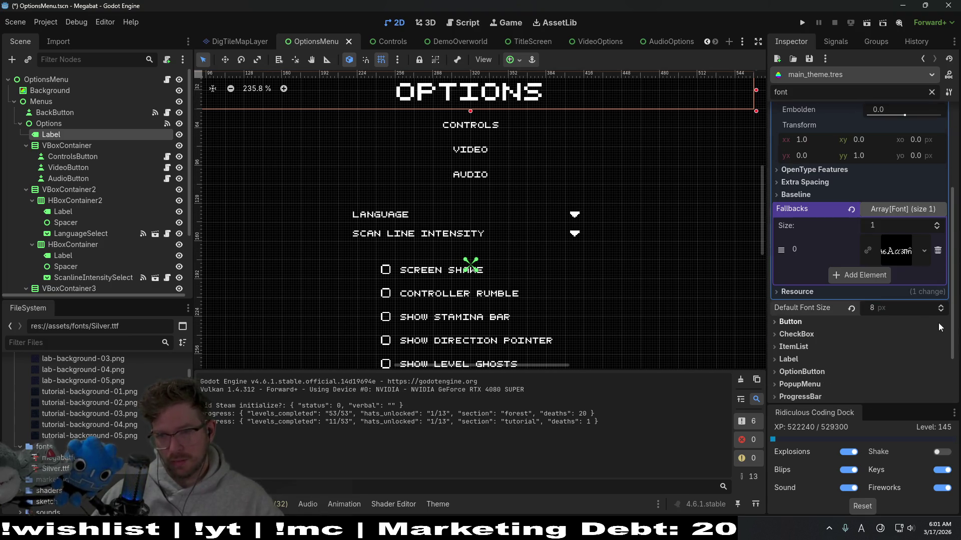
scroll(879, 316, up, 2)
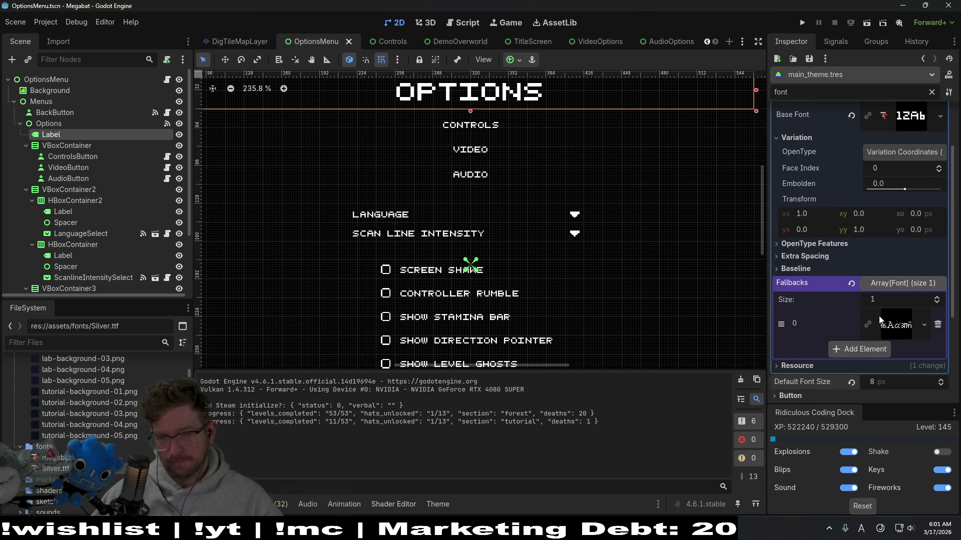
scroll(881, 322, down, 1)
text(6)
key(Return)
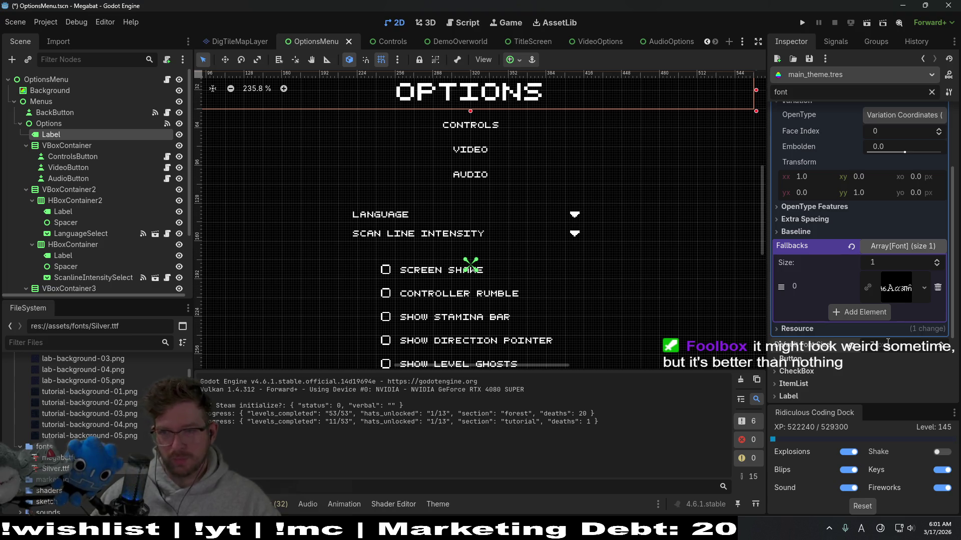
key(ctrl+s)
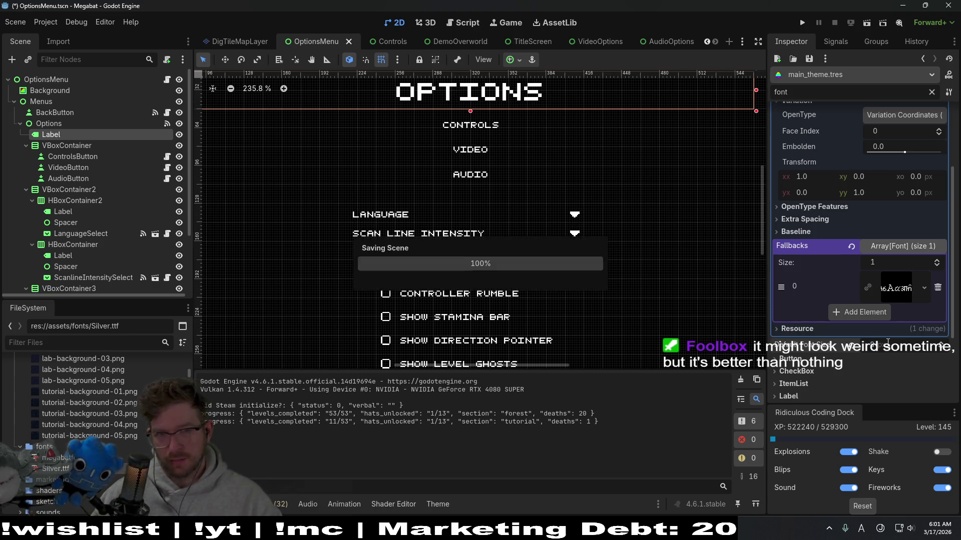
click(802, 22)
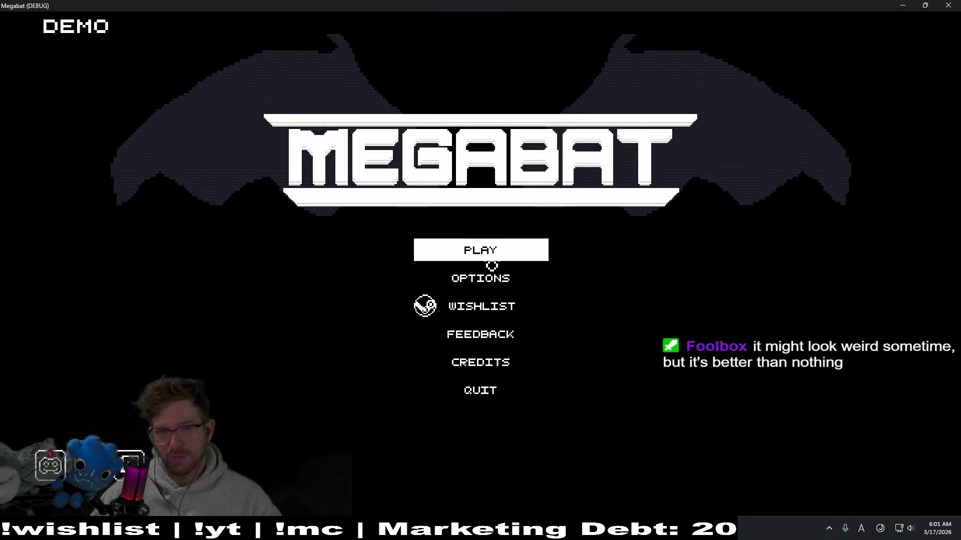
click(489, 276)
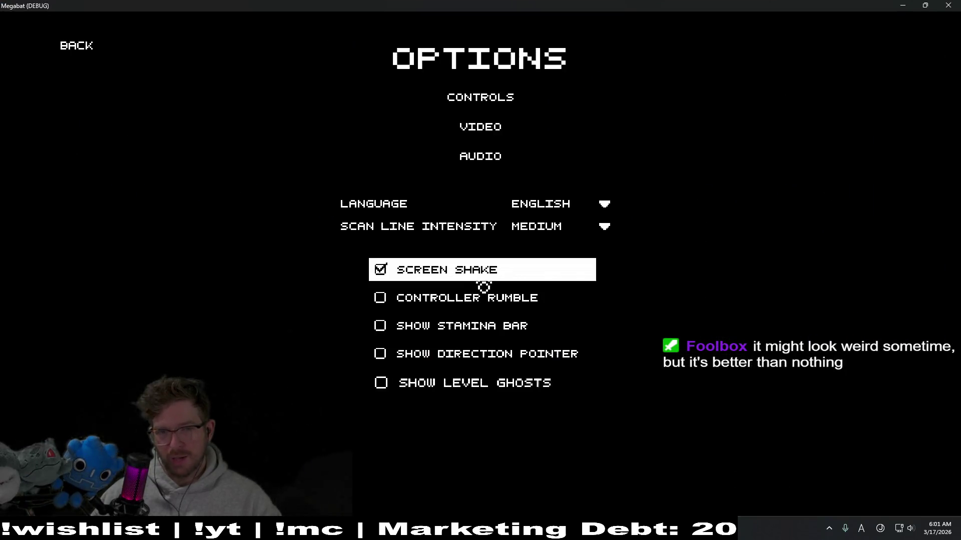
Switch the game language to Español, Thai and 日本語 to check the fonts, then close the game
click(563, 211)
click(573, 332)
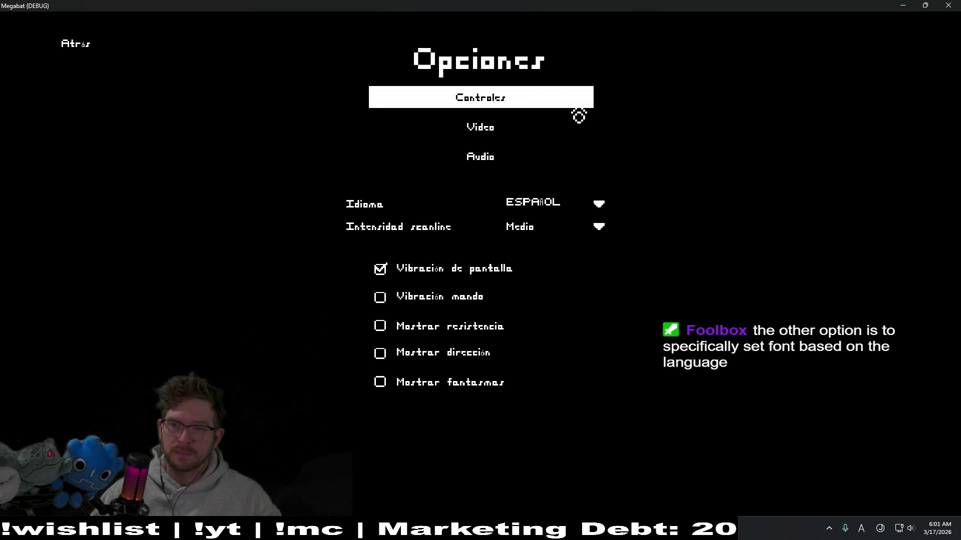
click(557, 213)
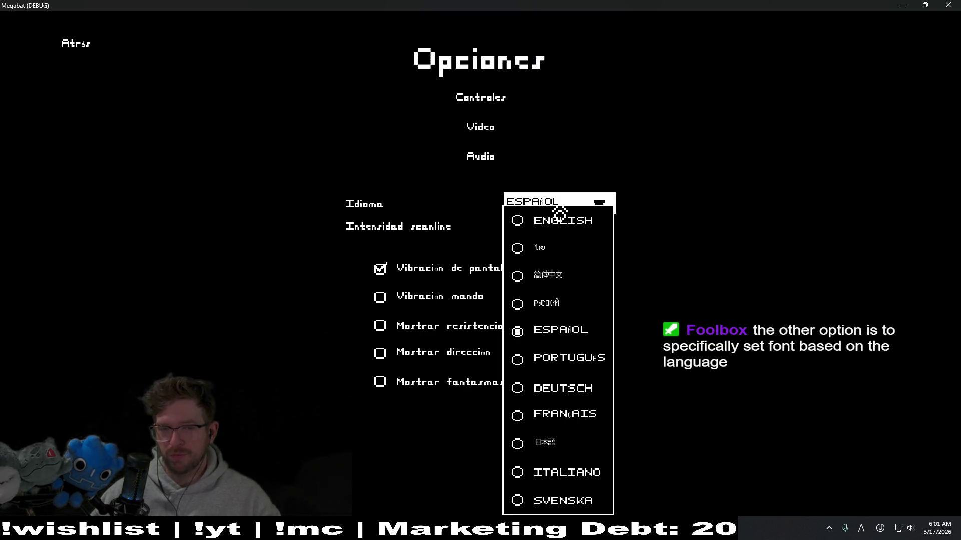
click(553, 254)
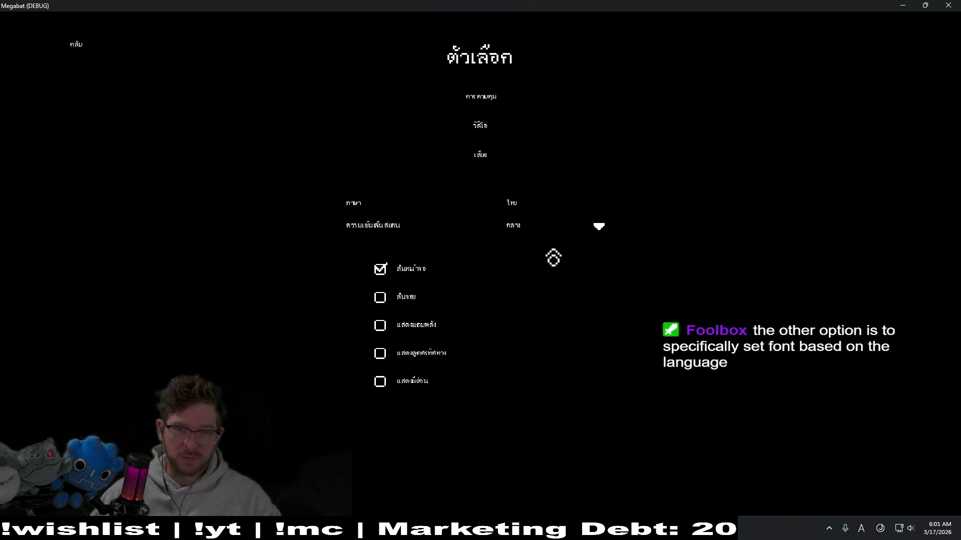
click(571, 204)
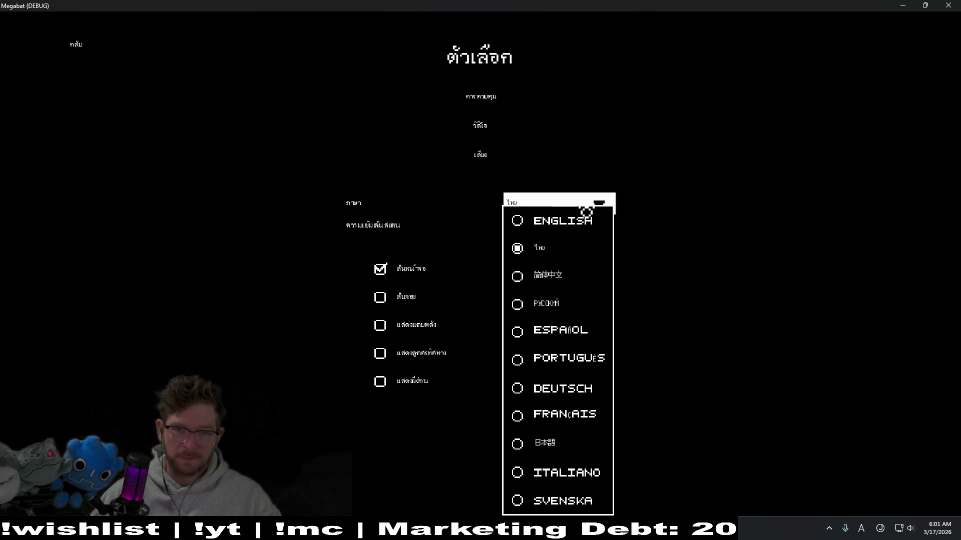
click(575, 442)
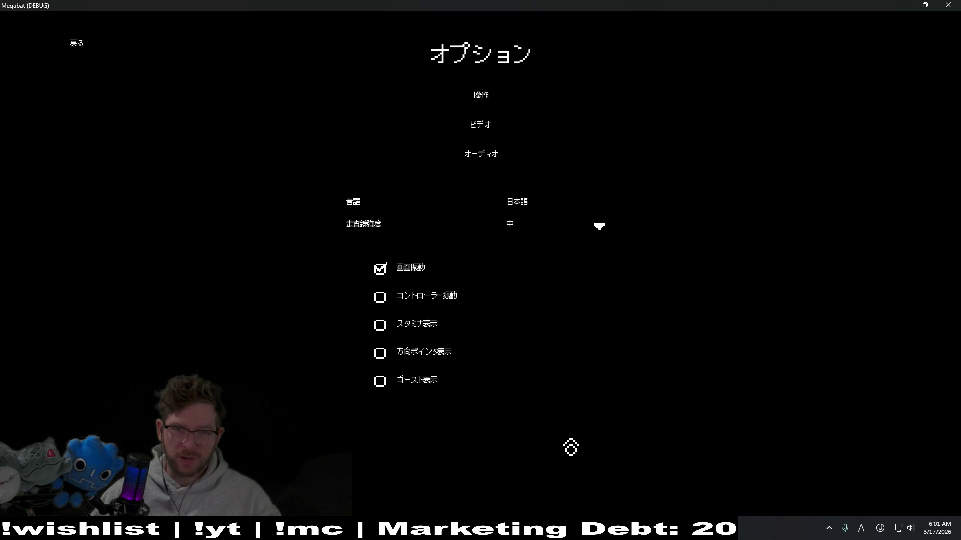
click(564, 217)
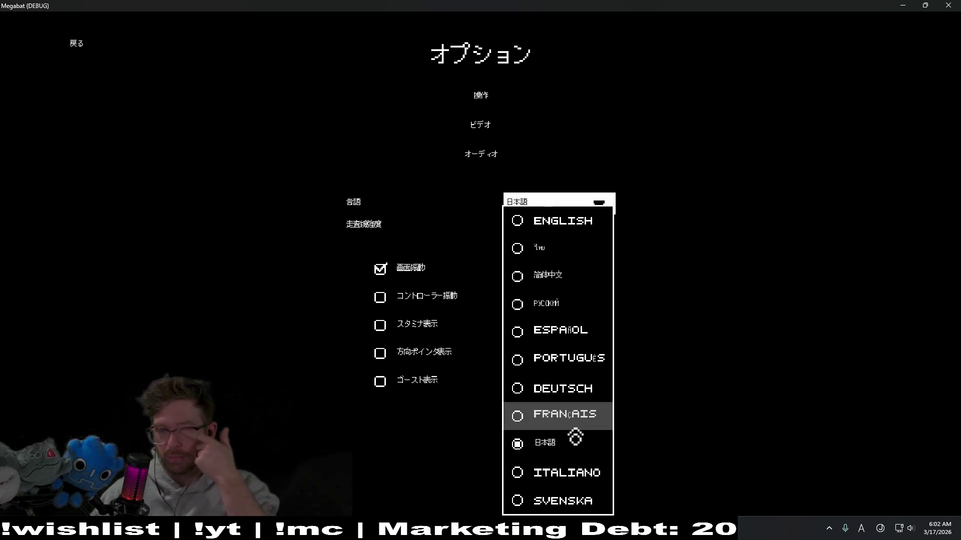
click(571, 455)
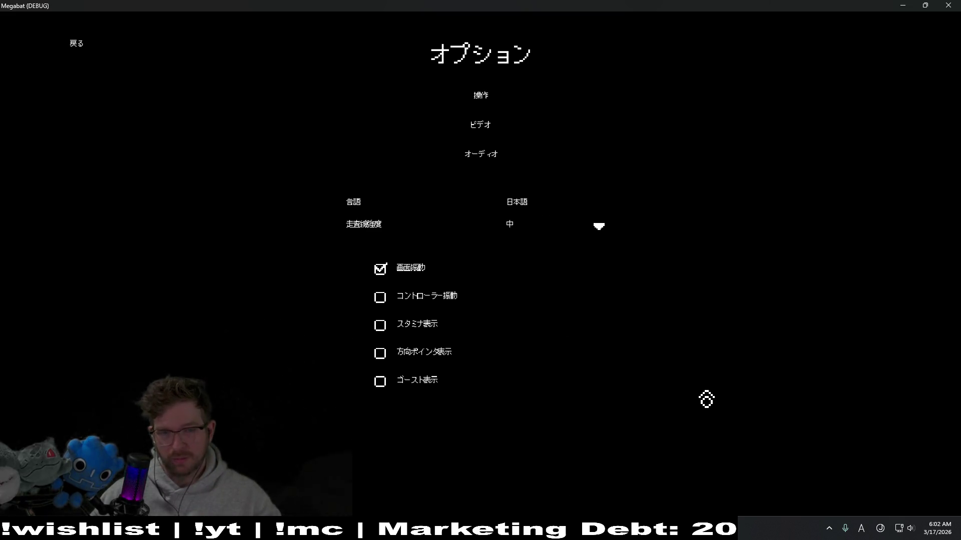
key(Up)
key(Up)
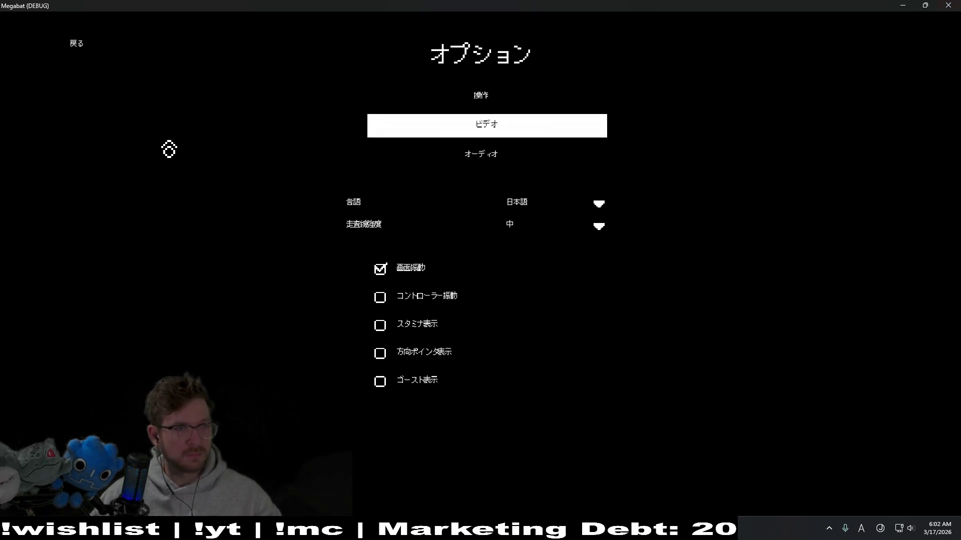
click(945, 4)
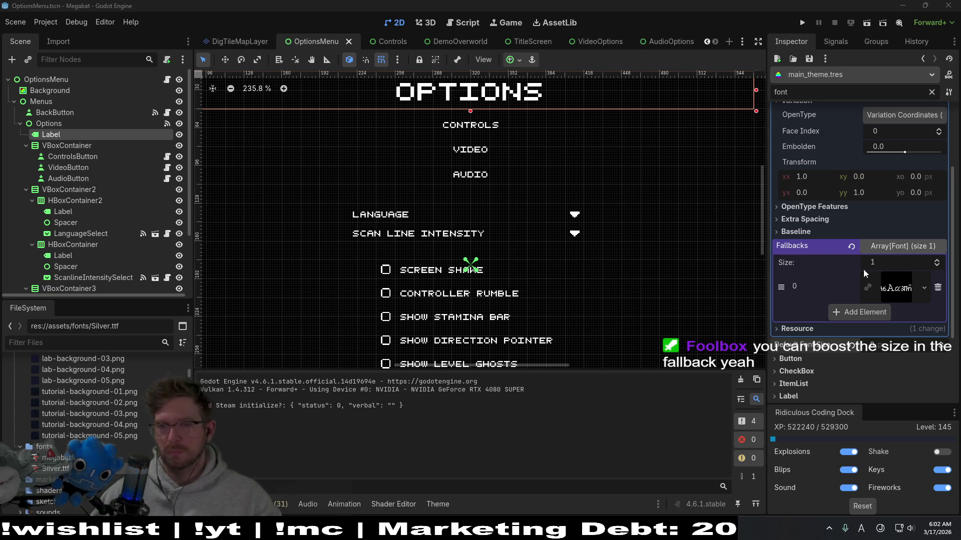
Inspect the Silver fallback, then add an empty second fallback slot and list its font type options
click(895, 288)
scroll(860, 248, down, 1)
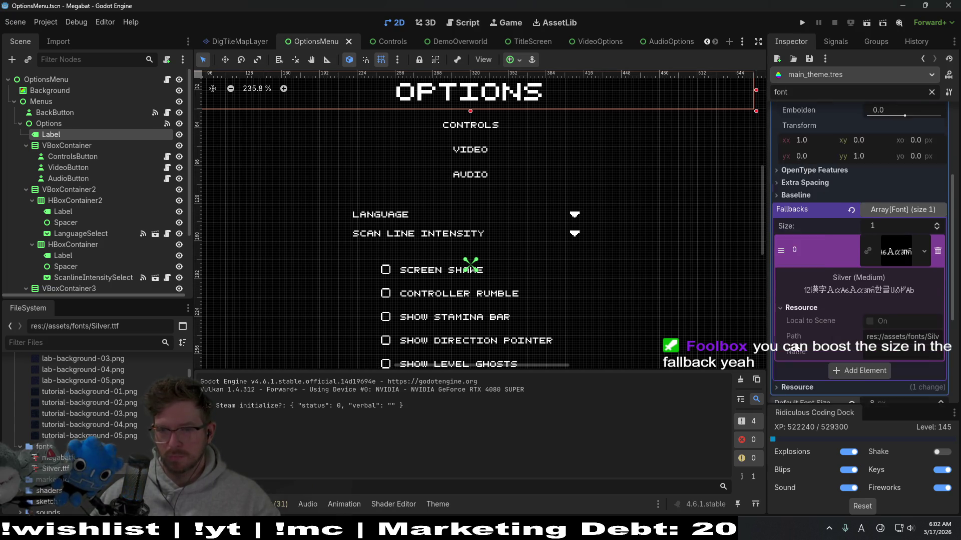
scroll(859, 248, down, 1)
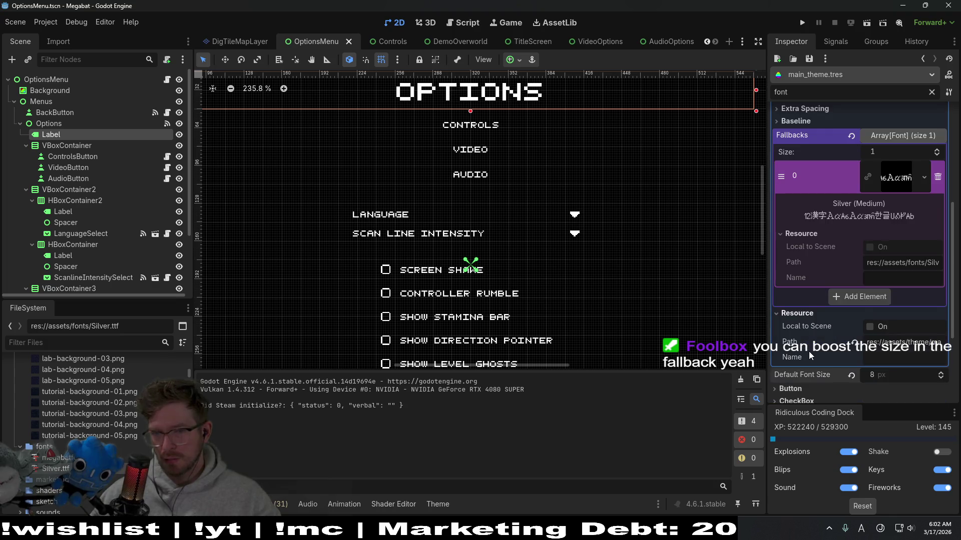
scroll(808, 351, up, 1)
scroll(874, 261, up, 1)
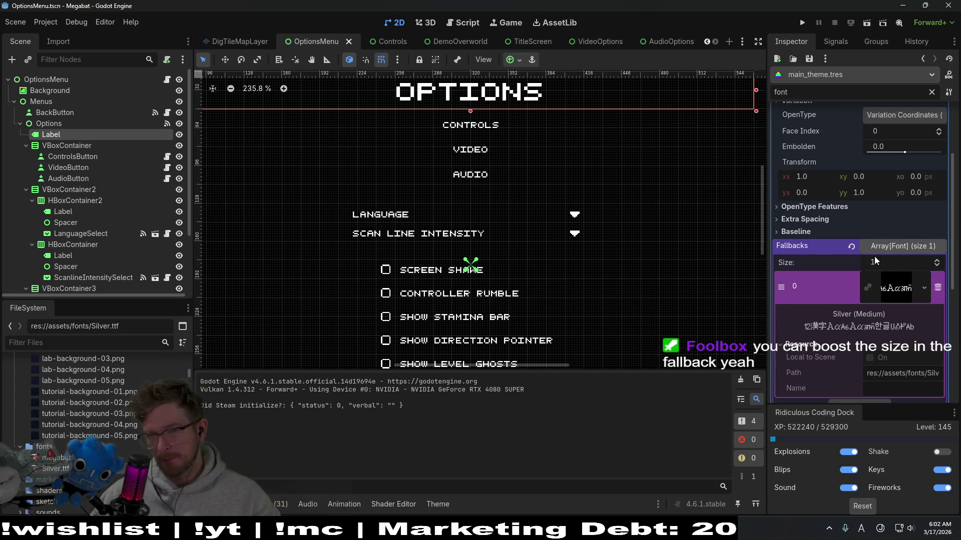
scroll(813, 252, down, 1)
scroll(813, 252, down, 1)
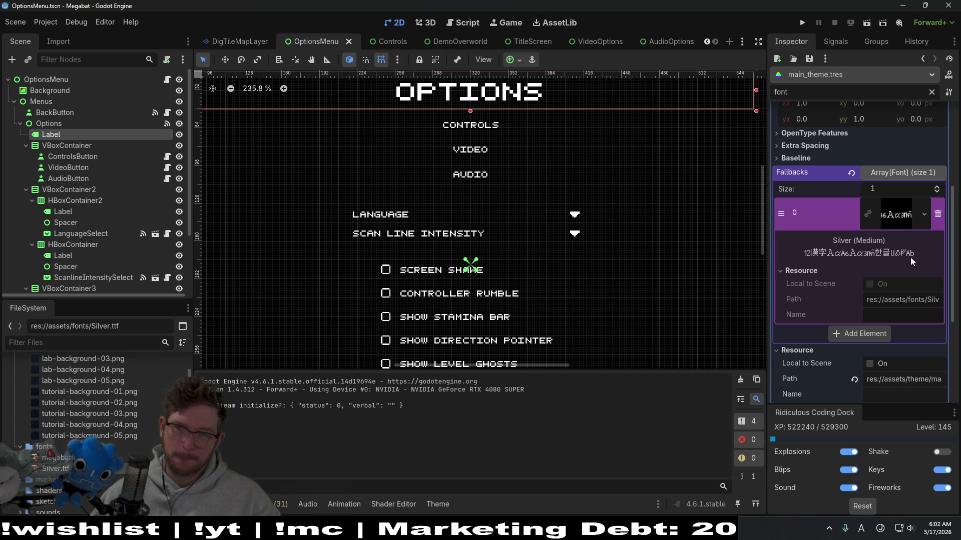
click(867, 334)
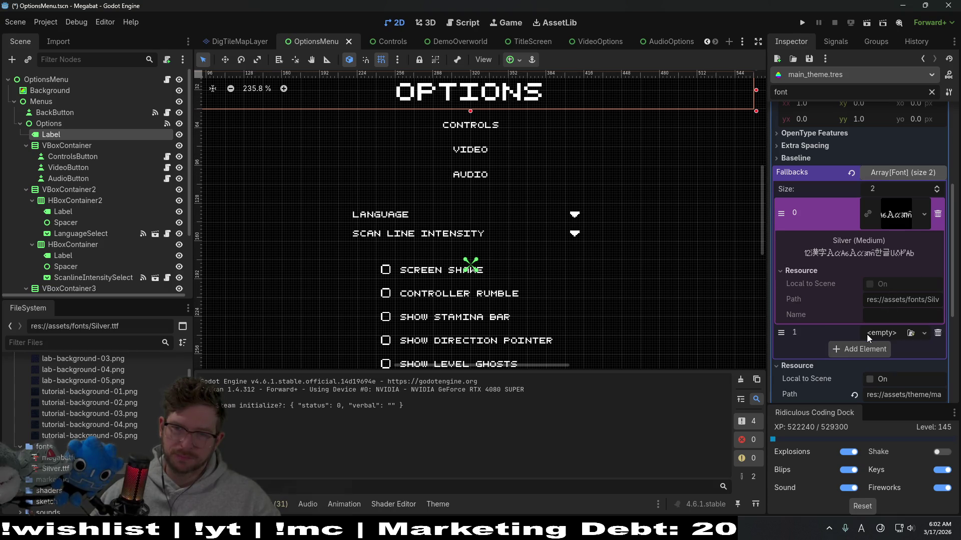
click(938, 333)
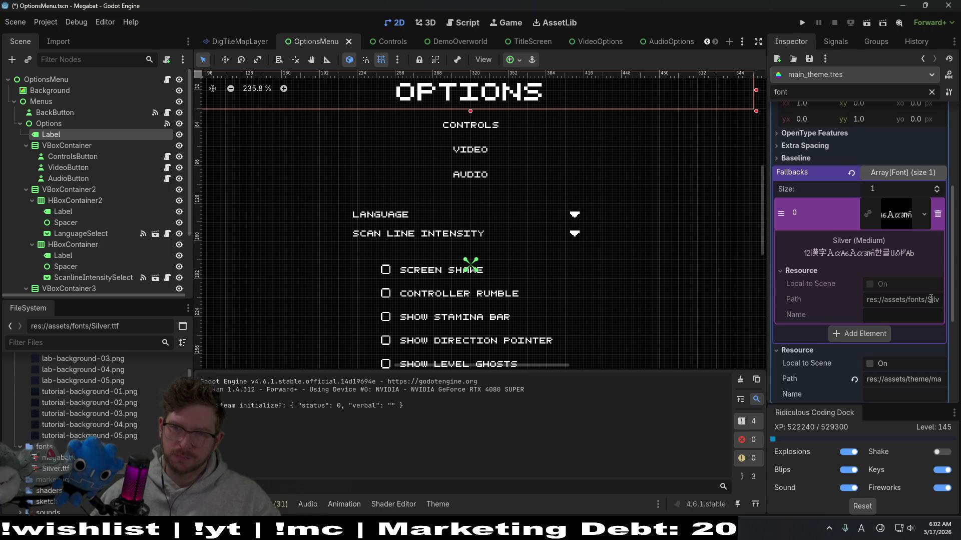
scroll(856, 281, up, 3)
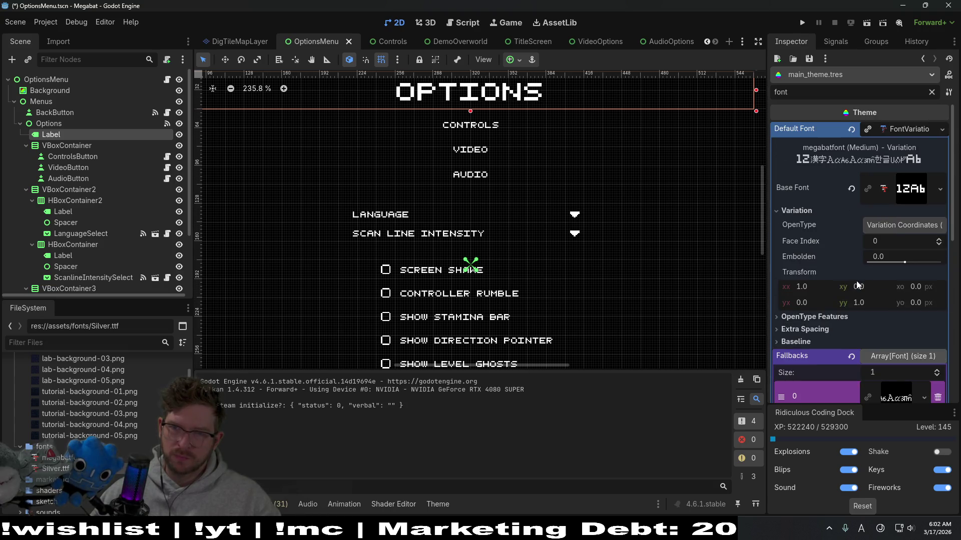
scroll(858, 284, down, 3)
scroll(905, 348, down, 3)
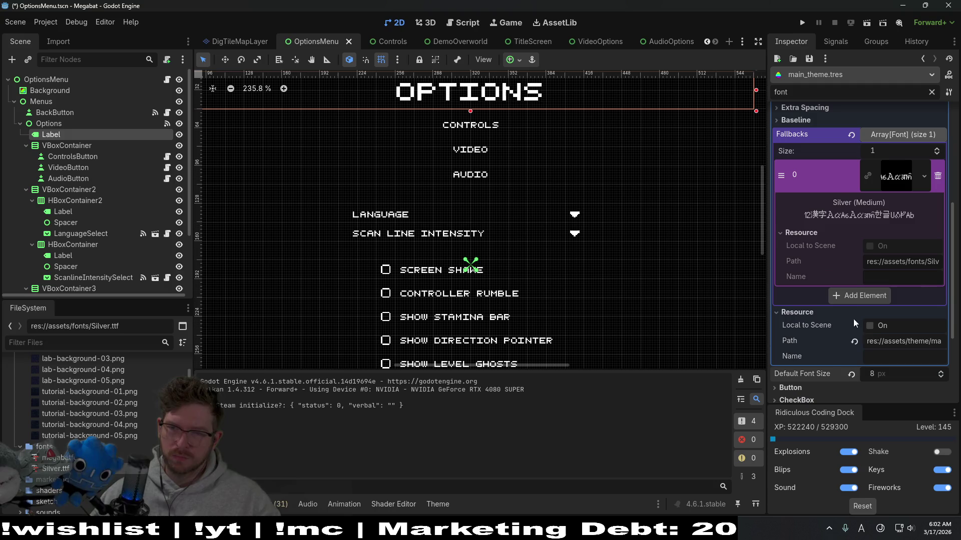
click(858, 296)
click(924, 297)
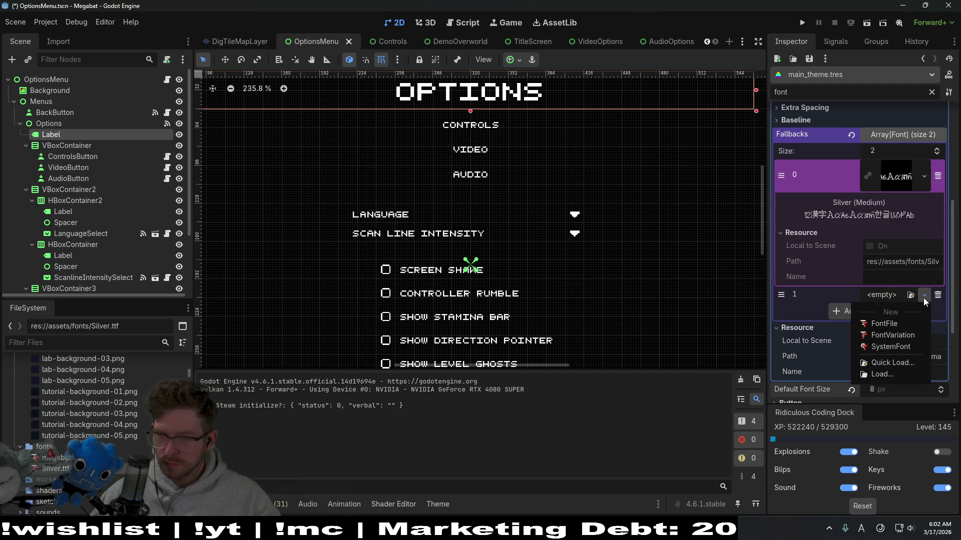
Make fallback element 1 a new FontVariation and look over its Variation and Baseline settings
click(911, 337)
click(896, 295)
scroll(896, 295, down, 2)
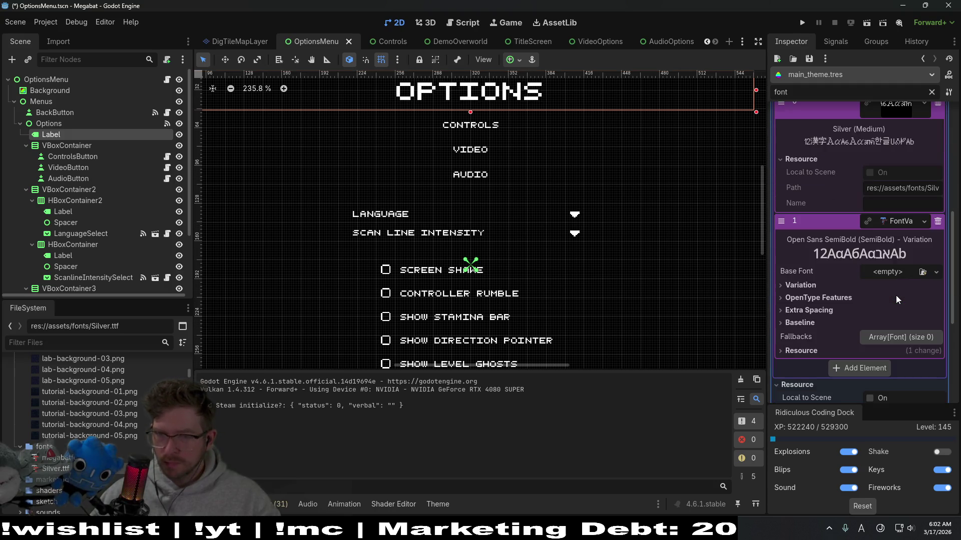
click(806, 323)
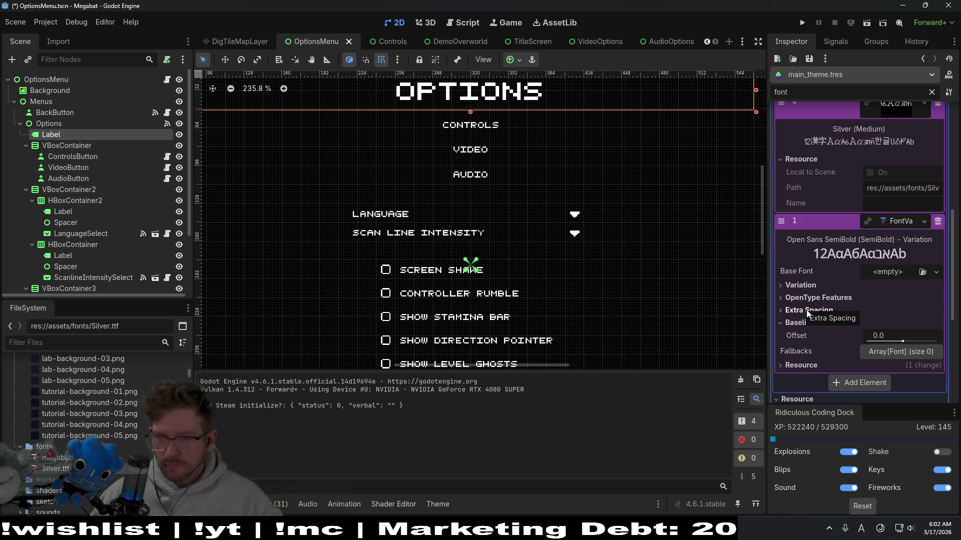
click(808, 286)
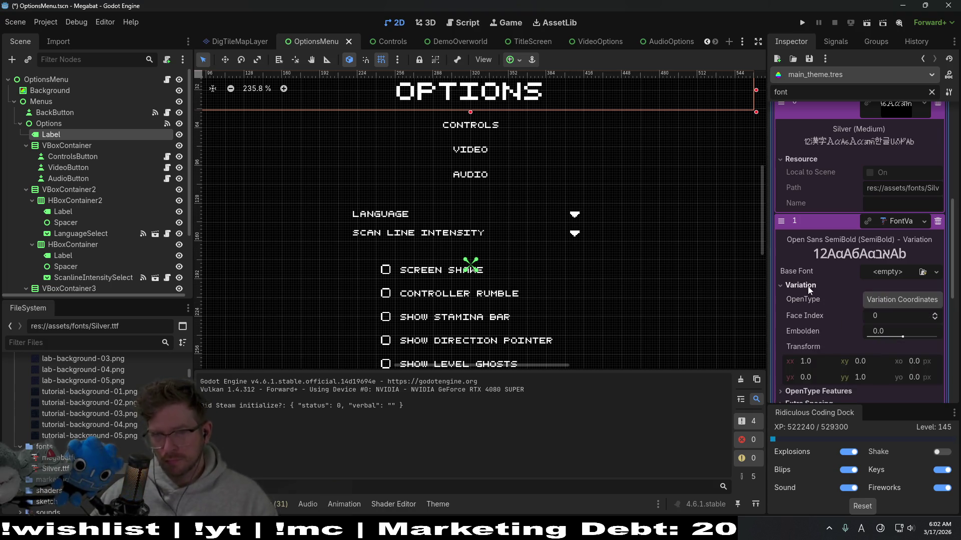
scroll(808, 286, down, 1)
scroll(817, 315, down, 1)
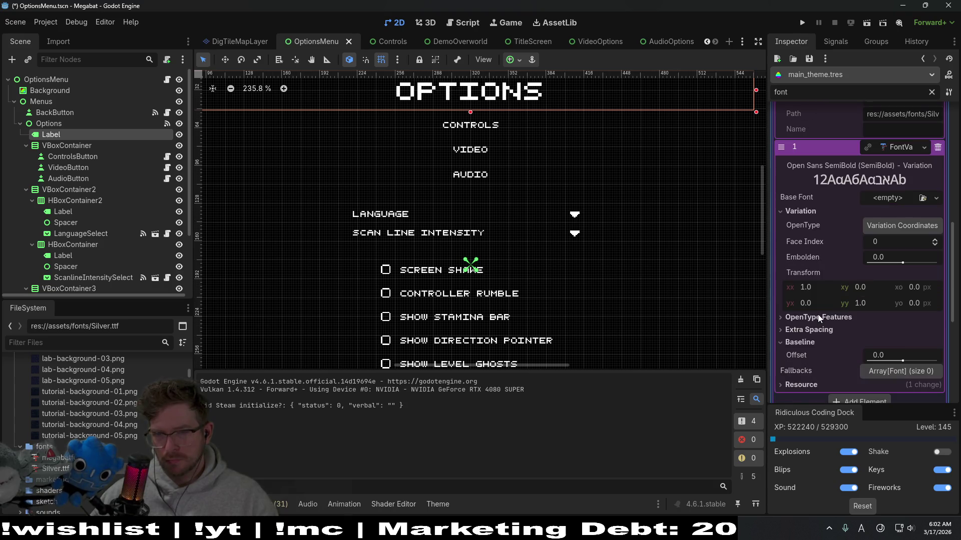
scroll(815, 328, down, 1)
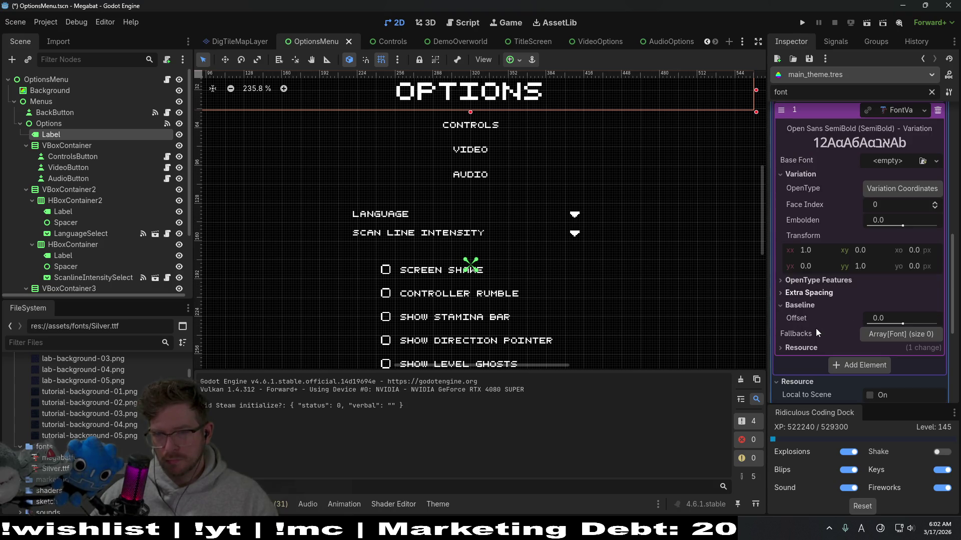
click(800, 306)
scroll(797, 317, up, 2)
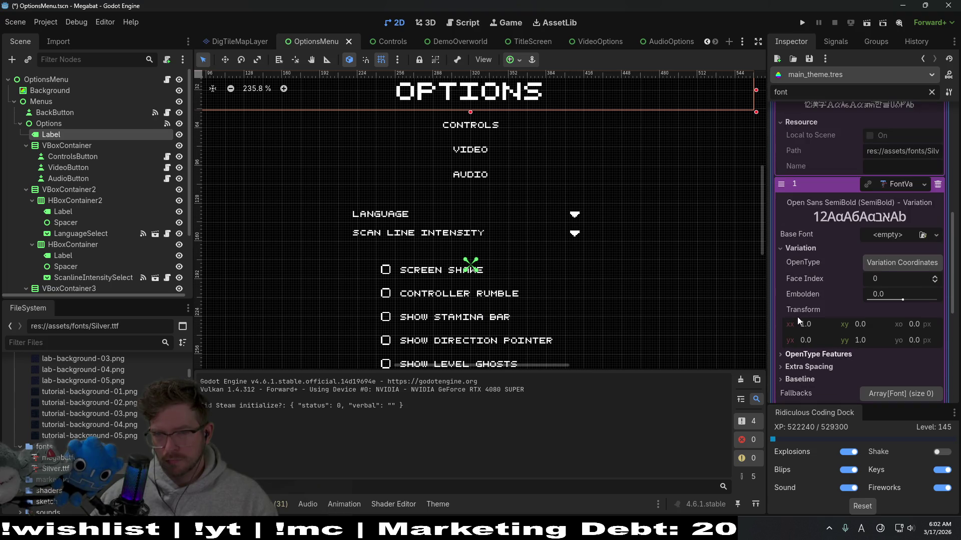
Delete the FontVariation fallback so only Silver remains
click(936, 191)
scroll(893, 238, up, 3)
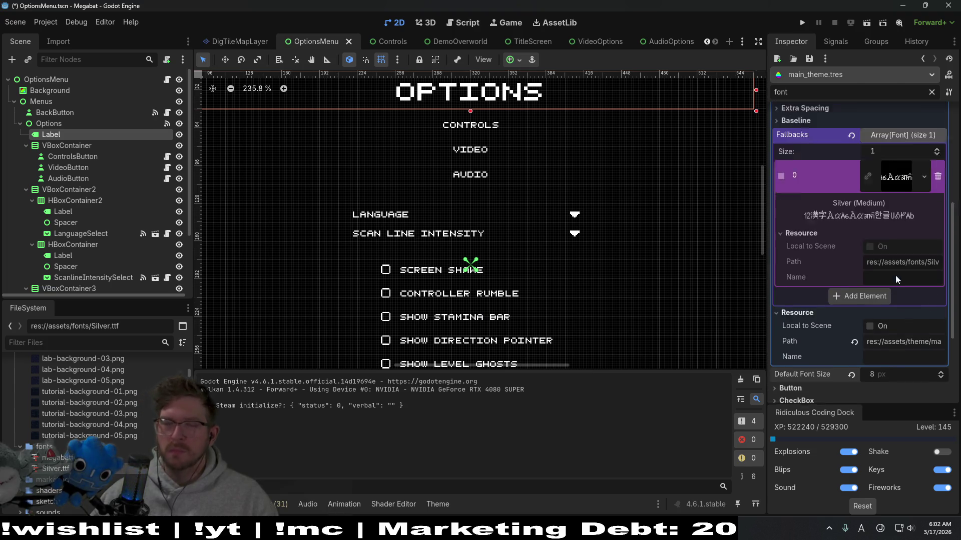
scroll(895, 275, up, 1)
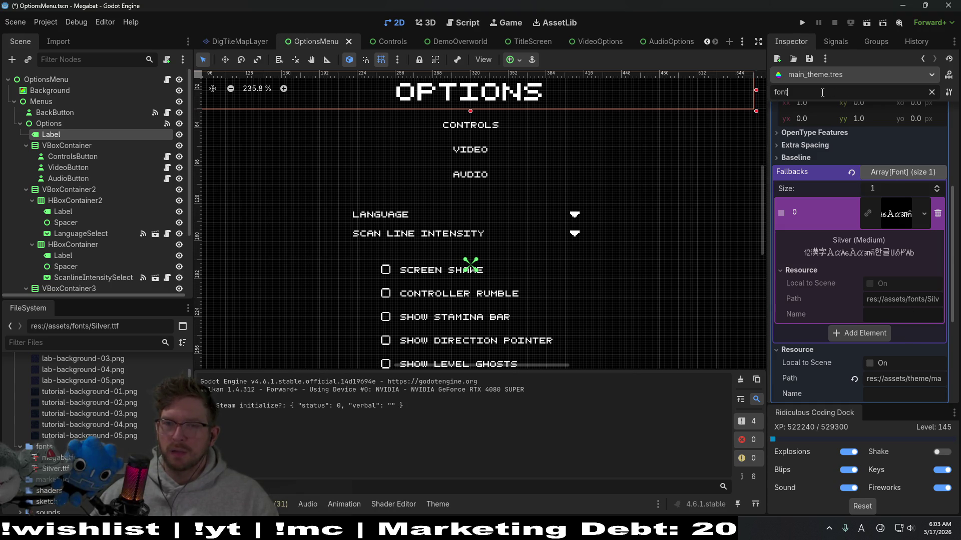
Filter the theme properties by 'fallback' then 'size', then clear the filter to list everything
key(BackSpace)
key(BackSpace)
key(BackSpace)
text(all)
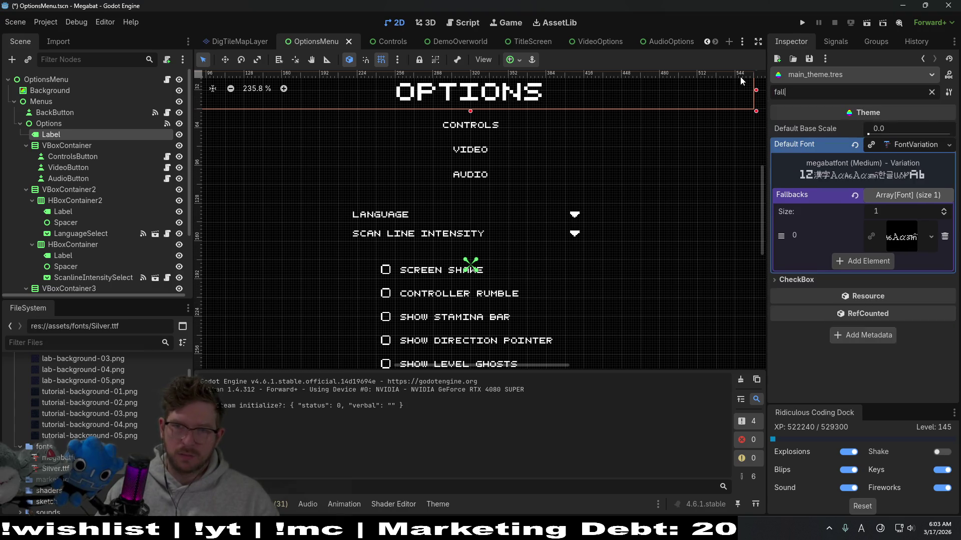
text(back)
key(ctrl+a)
key(BackSpace)
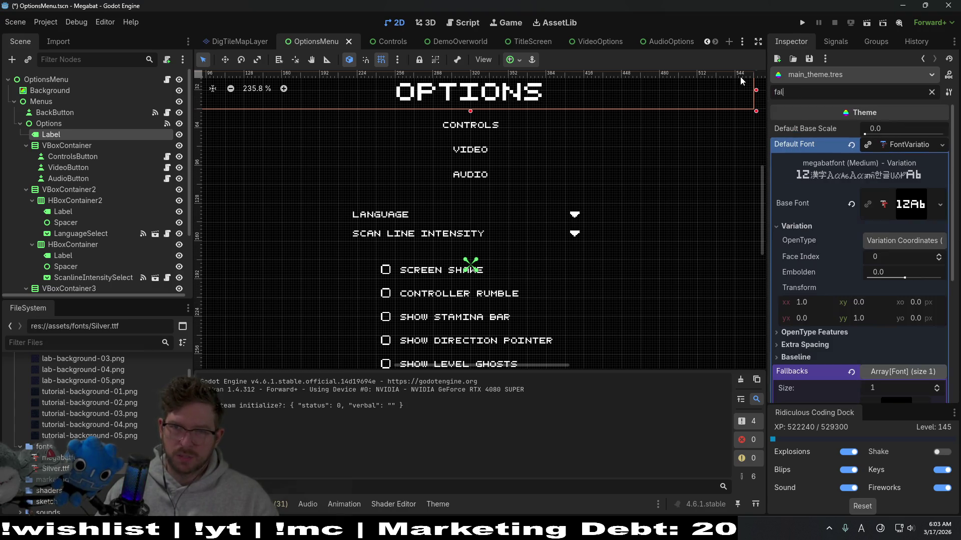
text(size)
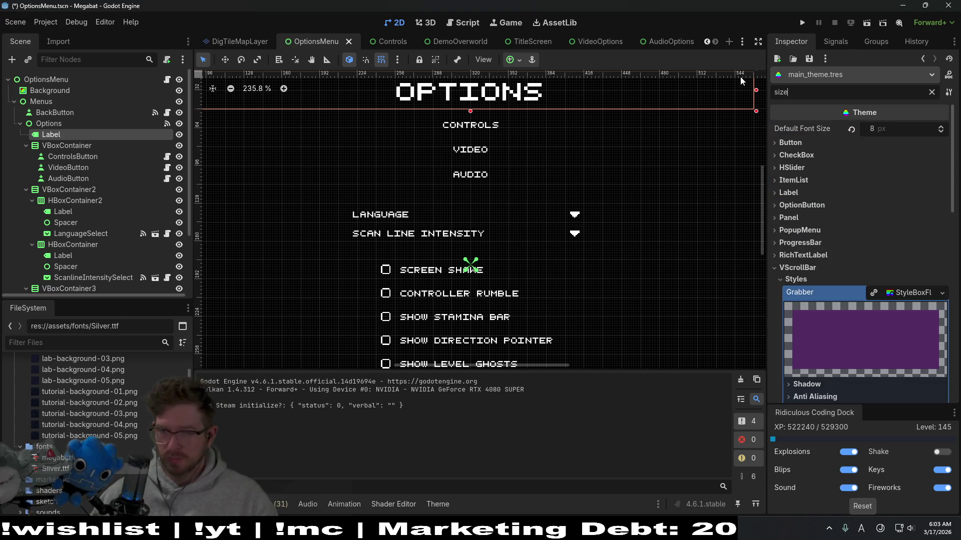
scroll(852, 220, down, 5)
scroll(852, 220, up, 3)
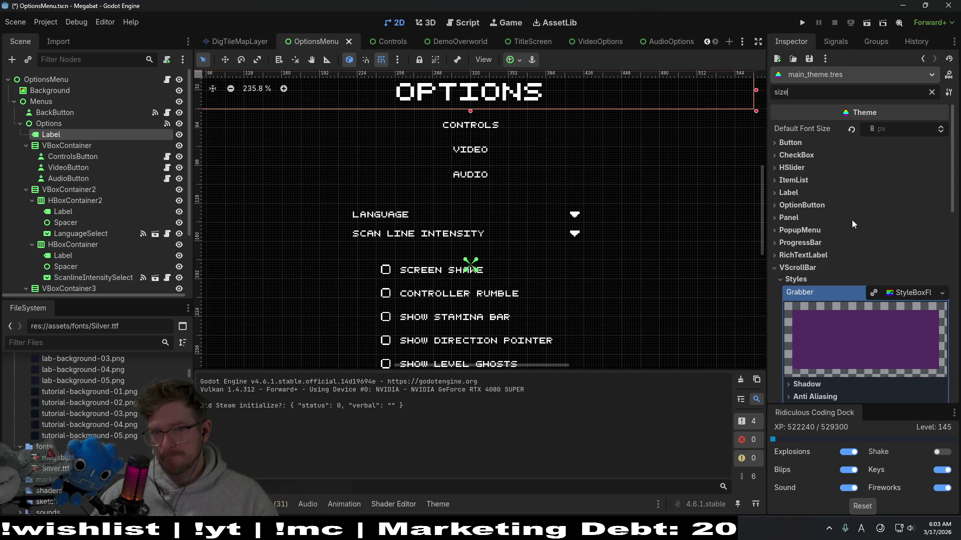
scroll(852, 219, down, 3)
scroll(852, 220, down, 3)
scroll(851, 220, down, 3)
scroll(851, 220, up, 3)
scroll(851, 220, up, 3)
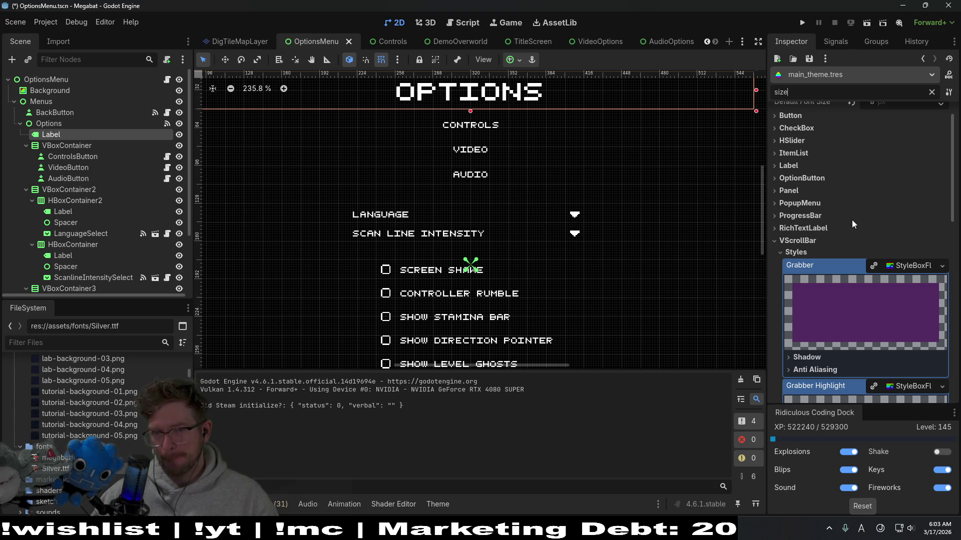
scroll(856, 219, down, 5)
scroll(857, 219, down, 5)
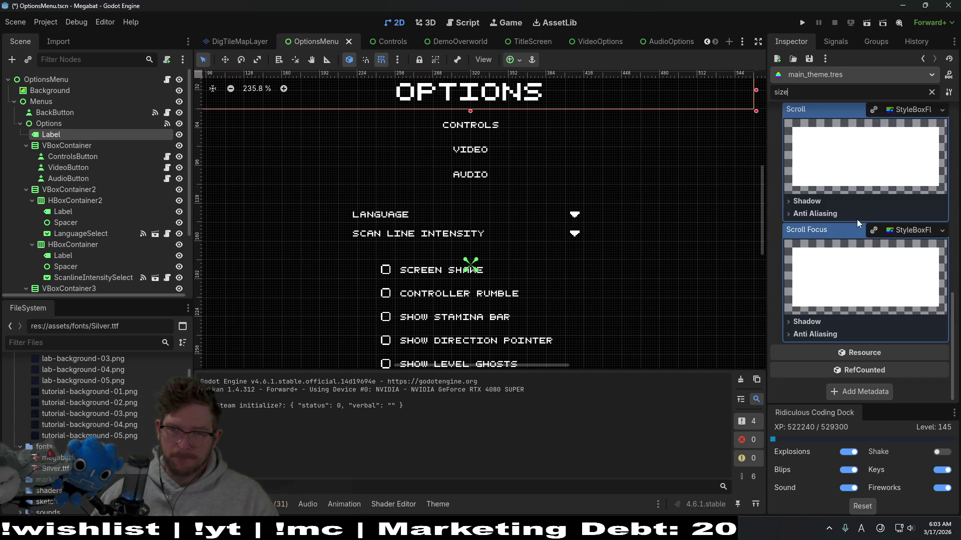
click(931, 92)
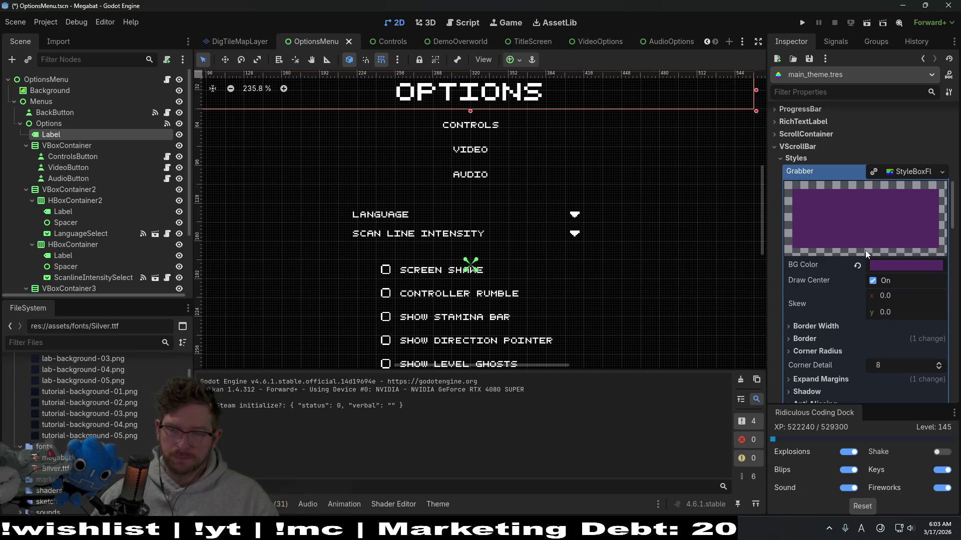
scroll(866, 250, down, 3)
scroll(865, 250, down, 2)
scroll(865, 250, up, 4)
scroll(866, 250, up, 3)
scroll(865, 250, up, 4)
scroll(866, 250, up, 3)
scroll(865, 251, down, 3)
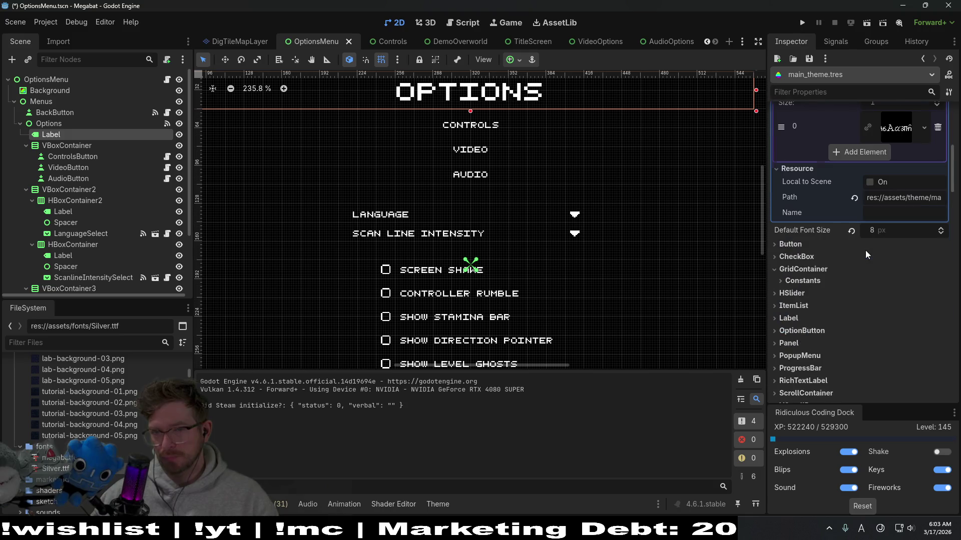
Review the Button type's default font Extra Spacing and Fallbacks (Silver), then switch to the browser
click(798, 244)
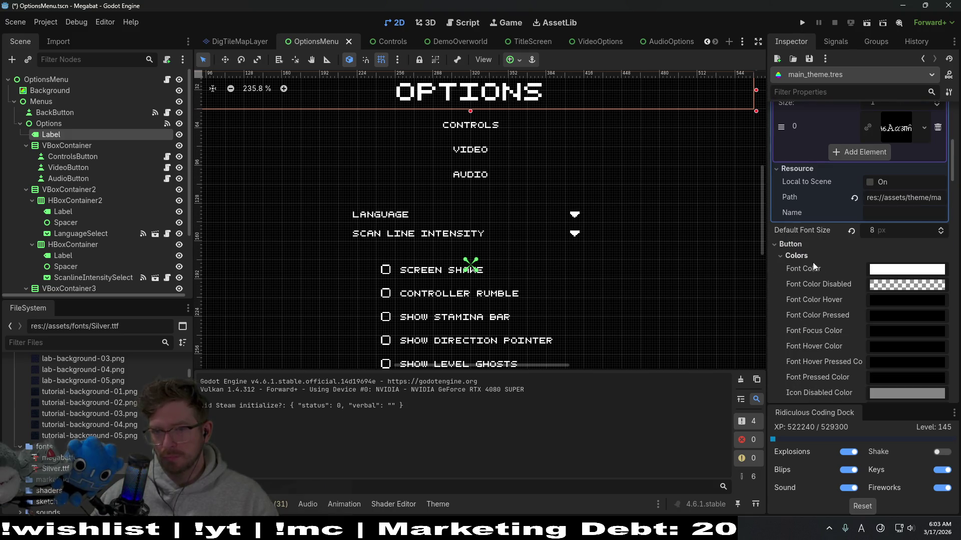
scroll(818, 273, down, 4)
scroll(818, 272, down, 1)
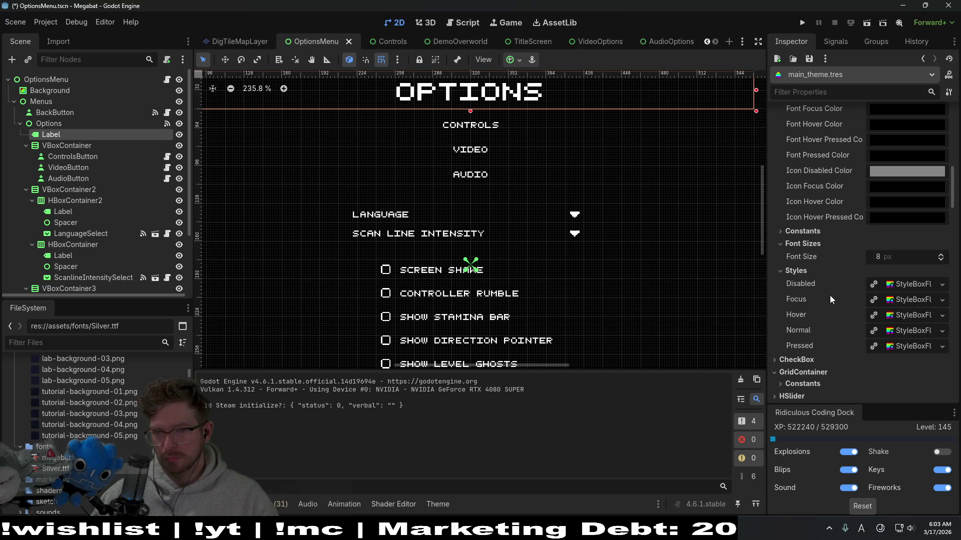
scroll(803, 241, up, 5)
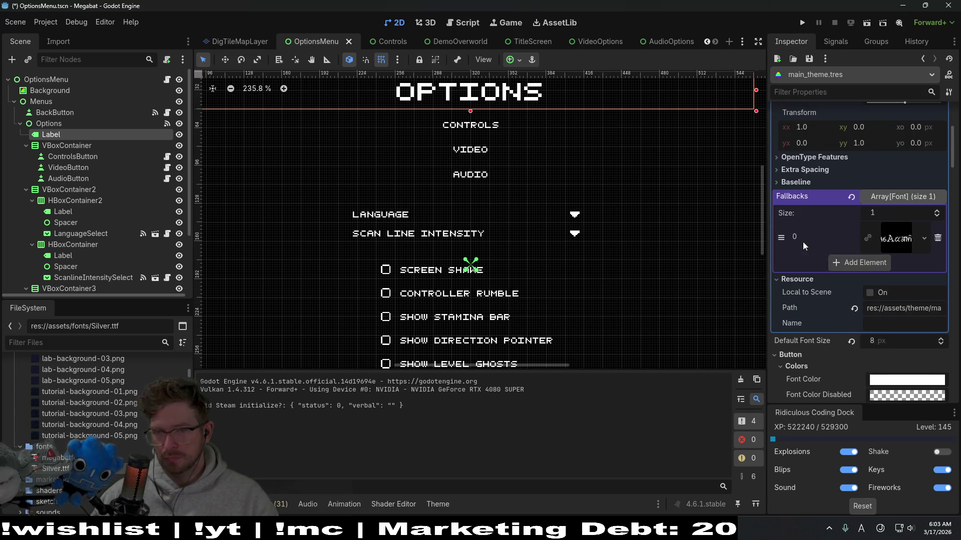
scroll(802, 241, up, 2)
scroll(802, 242, up, 1)
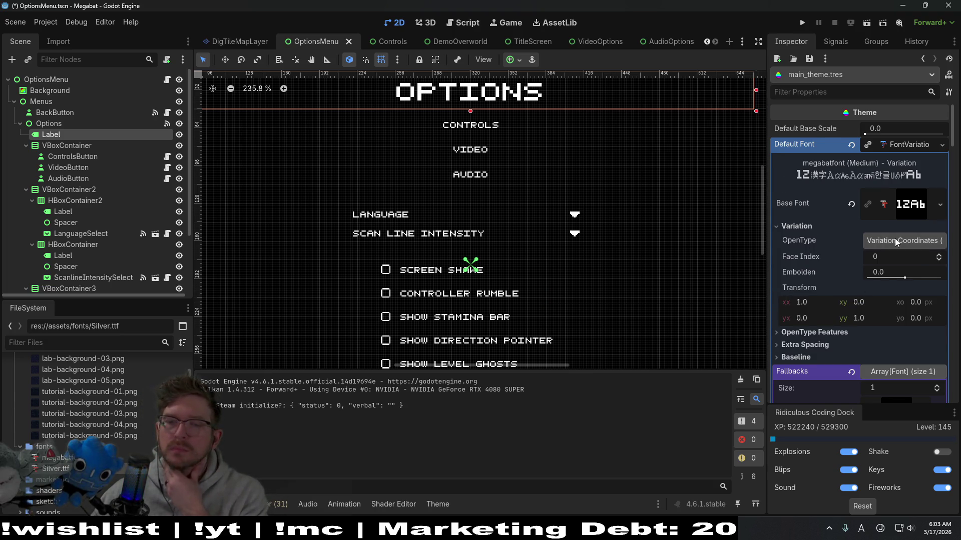
scroll(895, 238, down, 1)
click(814, 310)
scroll(826, 298, down, 2)
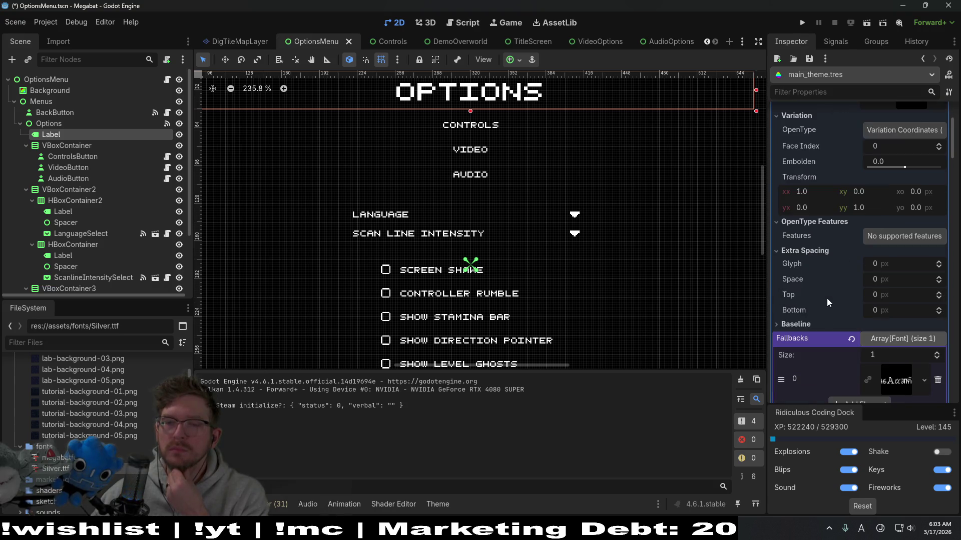
scroll(830, 297, down, 1)
click(831, 299)
scroll(831, 298, down, 1)
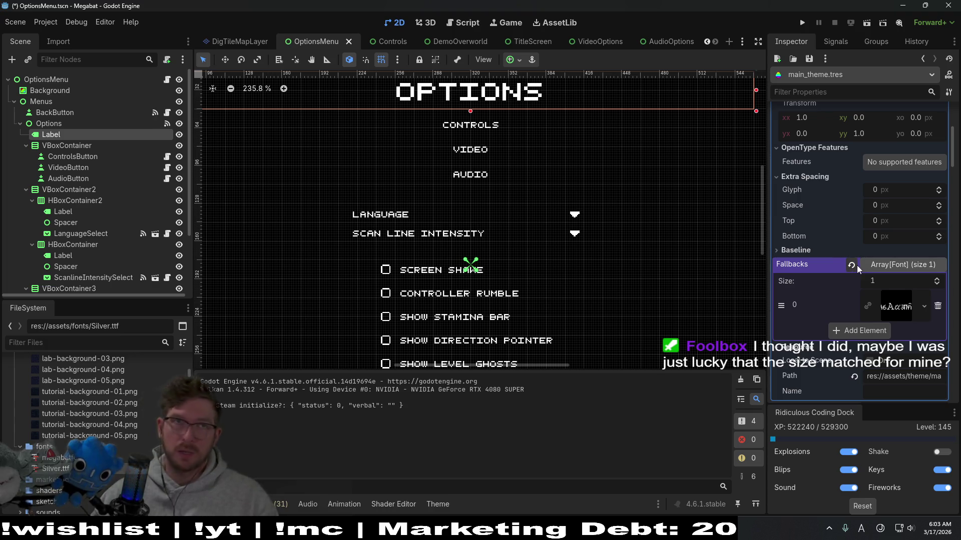
mouse_move(788, 295)
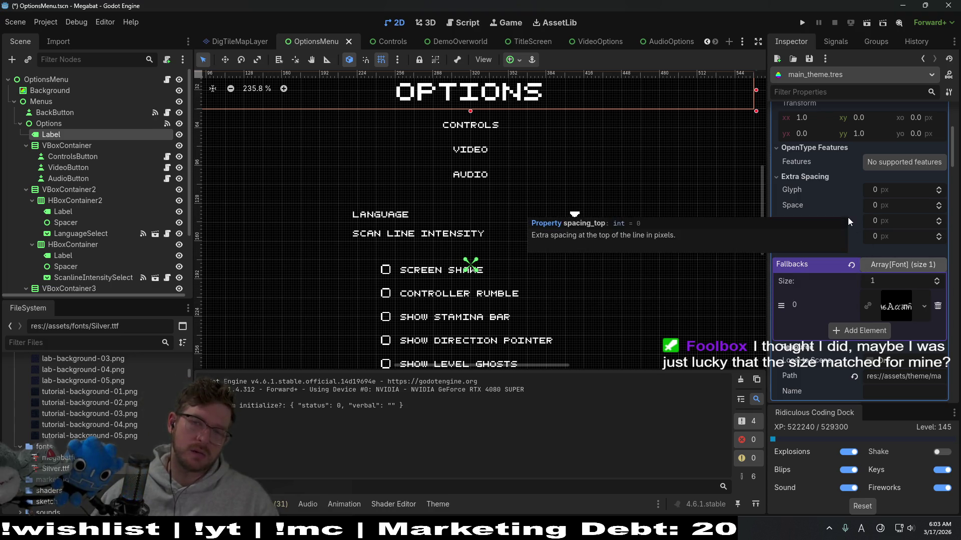
scroll(851, 221, up, 4)
scroll(867, 244, up, 1)
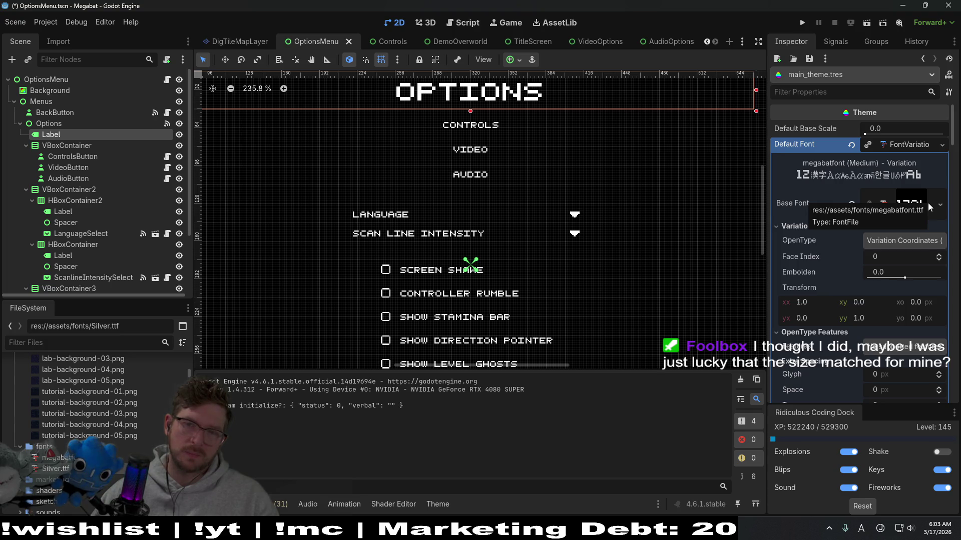
scroll(886, 263, down, 4)
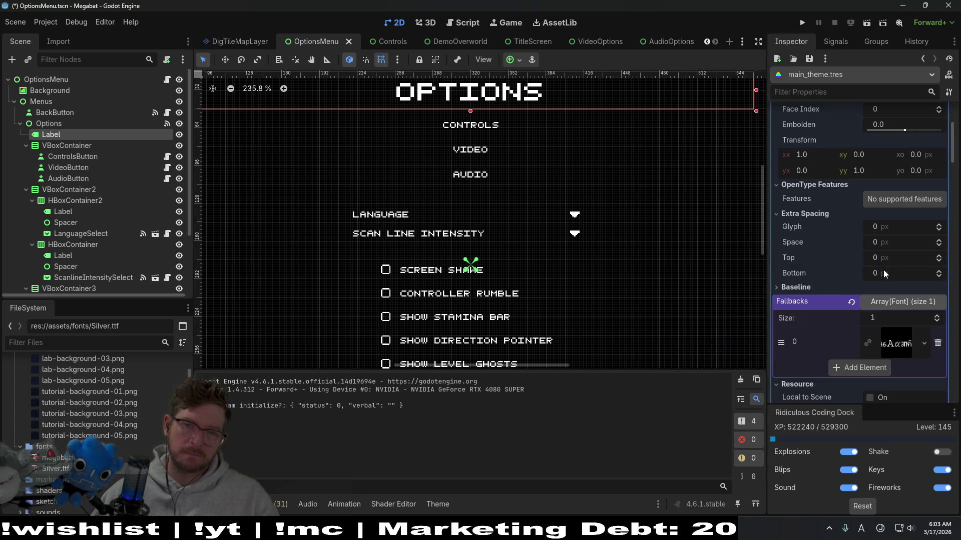
key(alt+Tab)
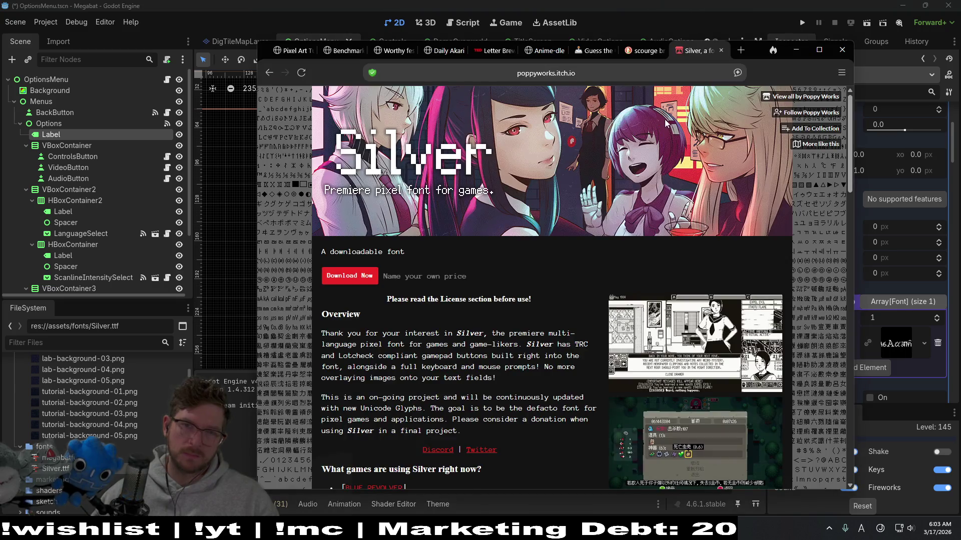
Search 'godot fallback font default size' in a new tab and open the Godot Docs Using Fonts result
click(739, 50)
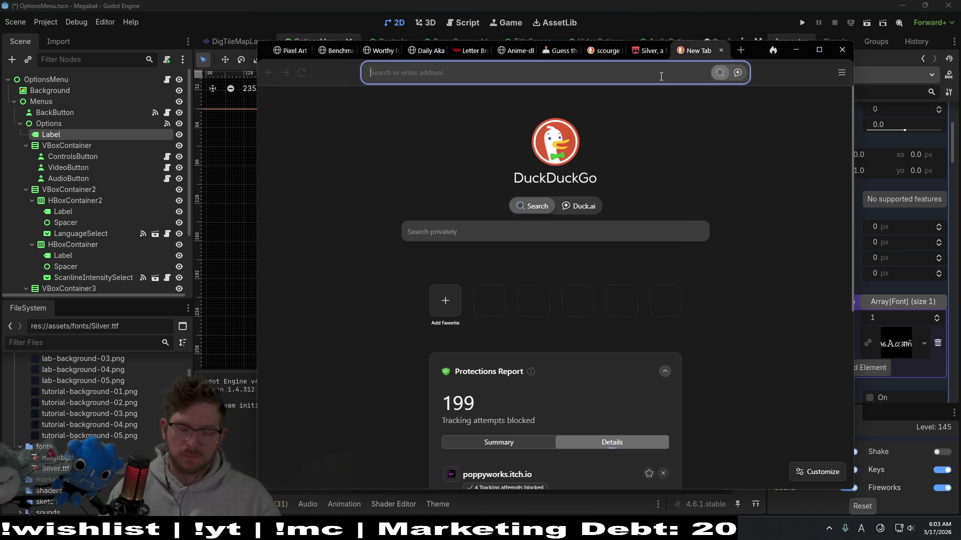
text(godot)
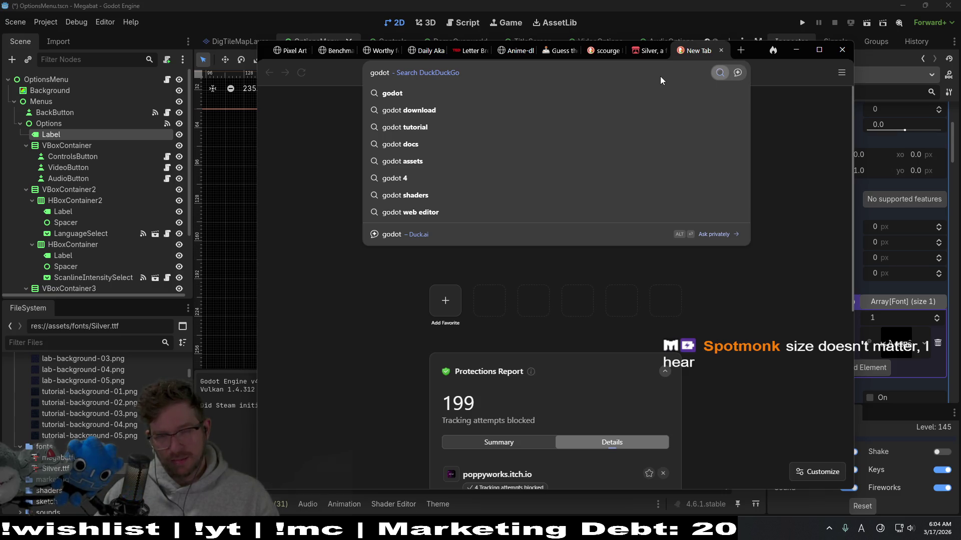
text(fo)
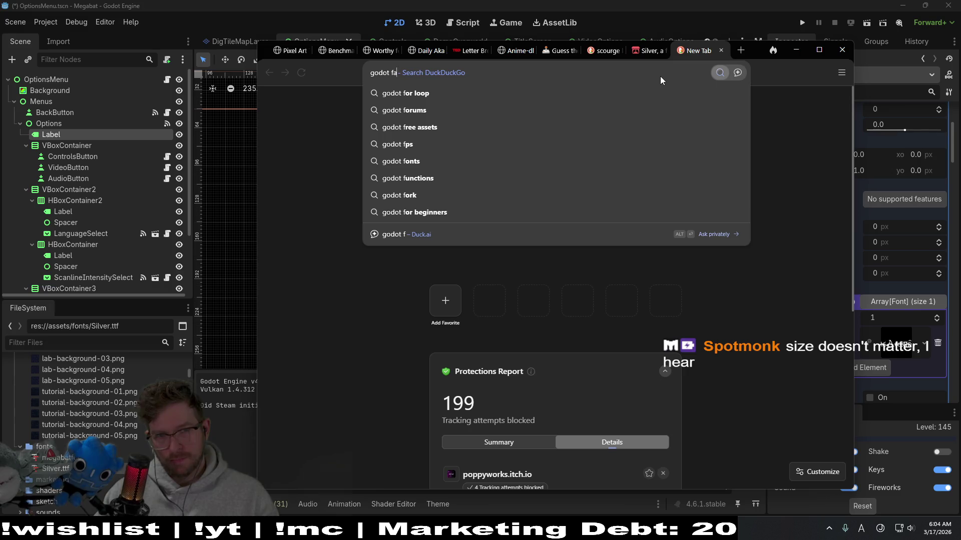
text(nt defa)
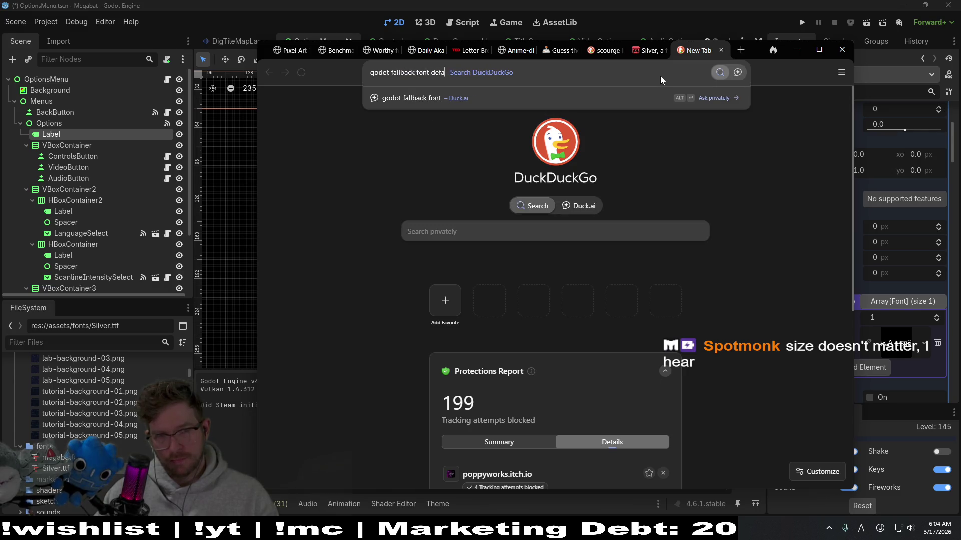
text(ult size)
key(Return)
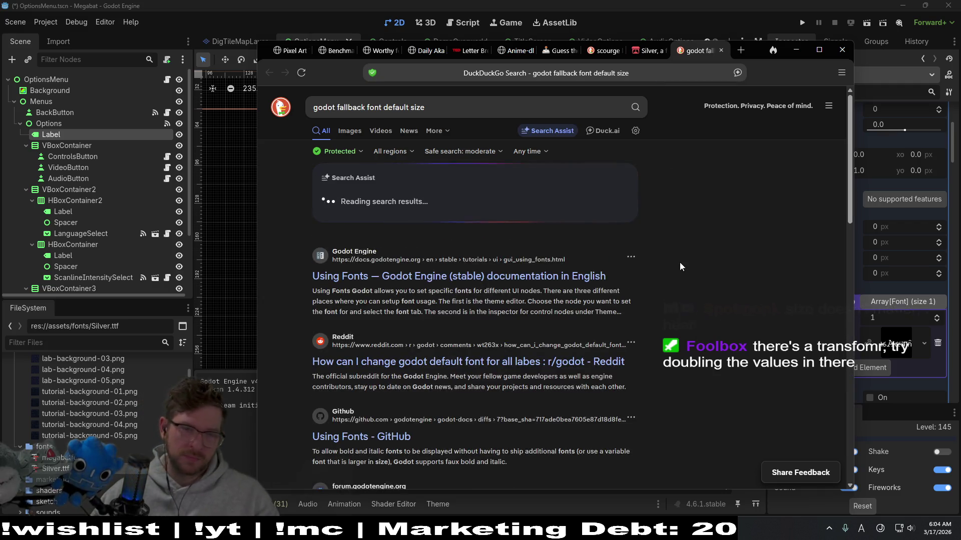
click(467, 284)
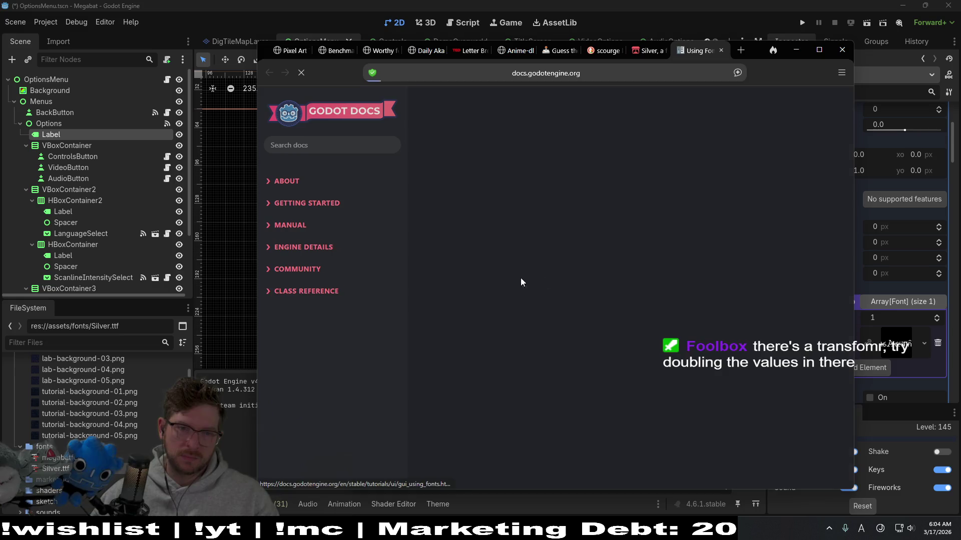
scroll(695, 206, down, 1)
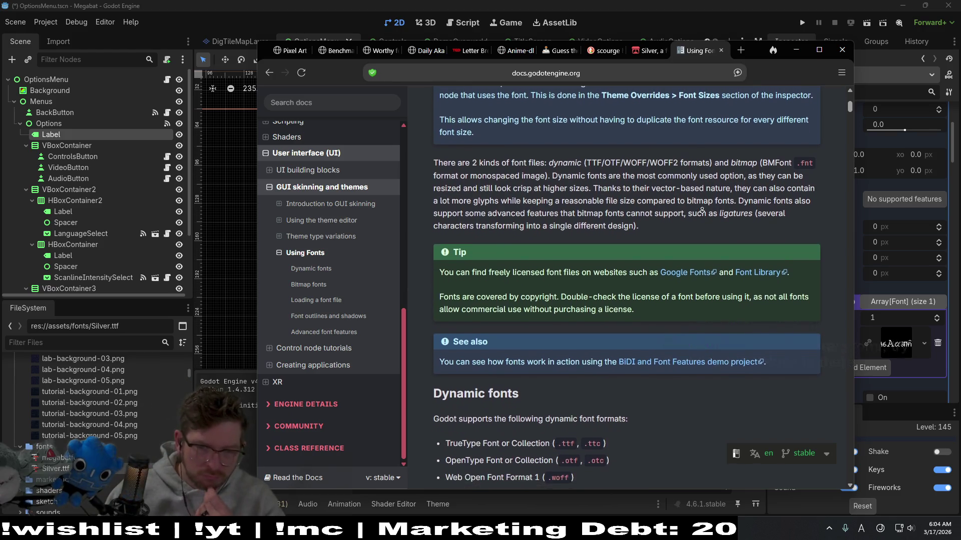
Scroll through the Using Fonts guide to Advanced font features, then return to the Godot editor
middle_click(724, 201)
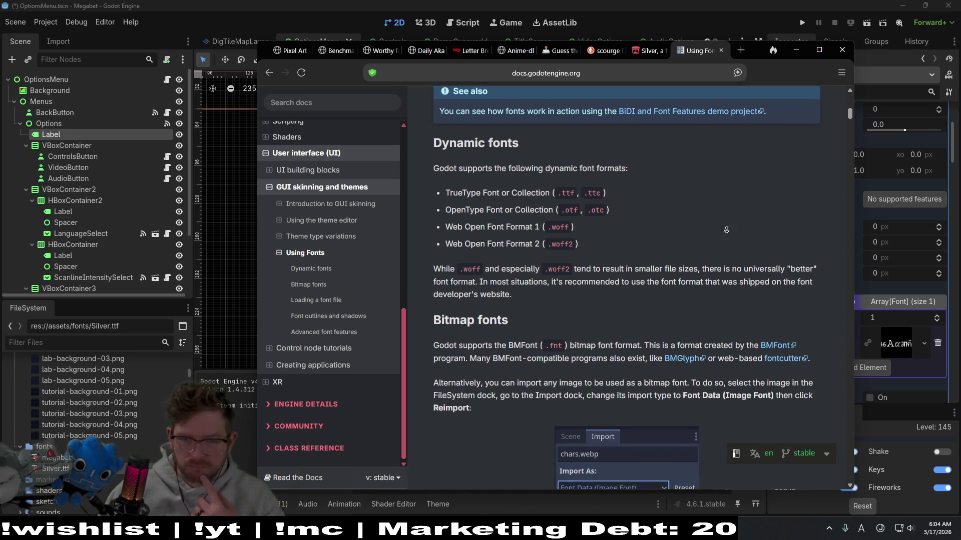
scroll(723, 201, down, 5)
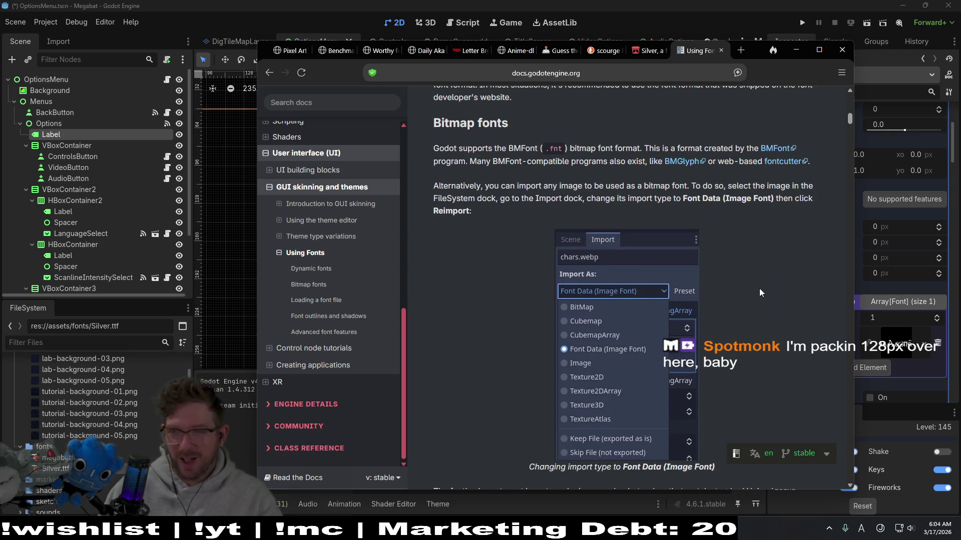
scroll(726, 298, down, 5)
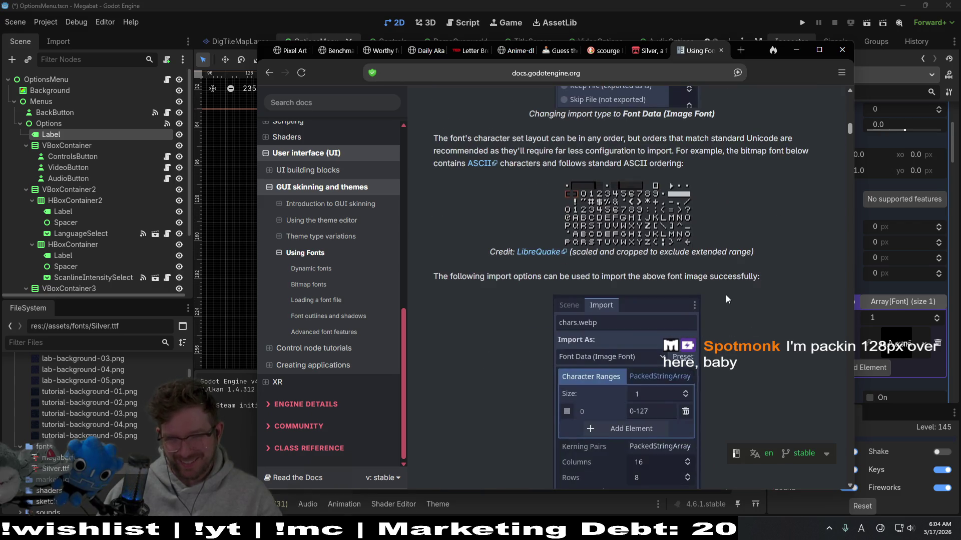
scroll(765, 214, down, 2)
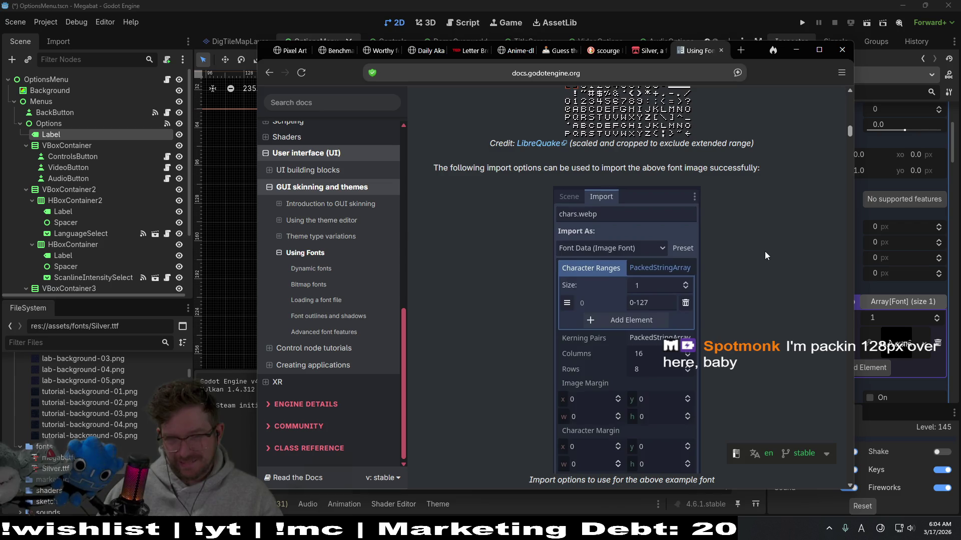
scroll(766, 156, up, 2)
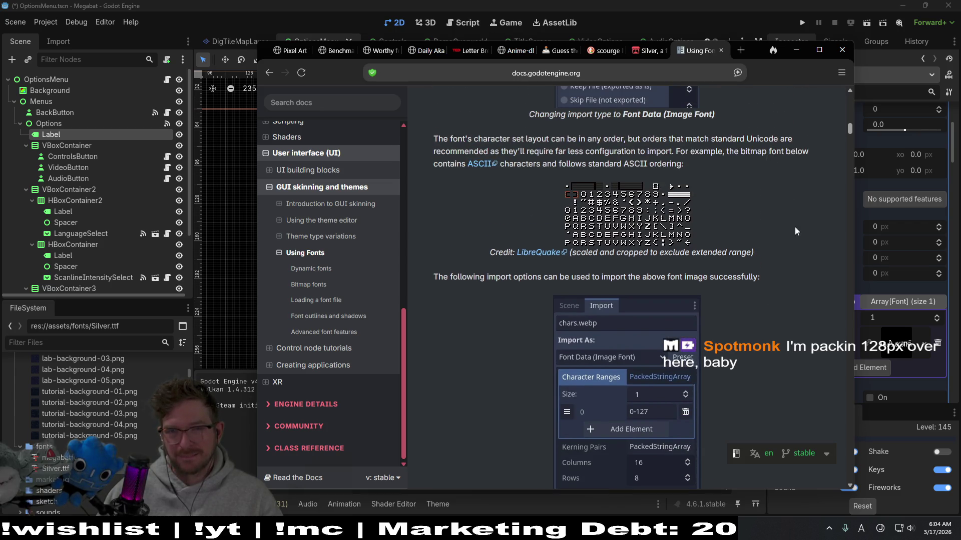
scroll(794, 217, up, 2)
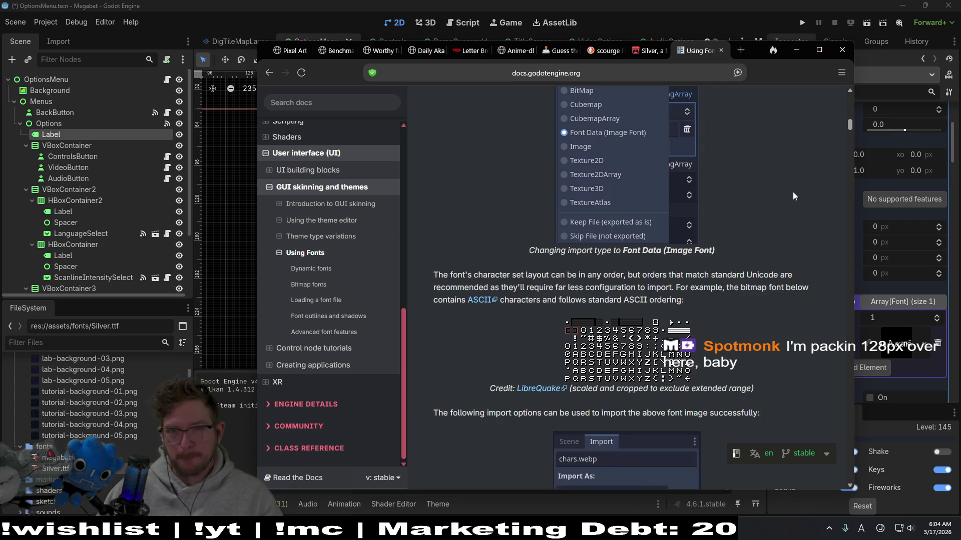
scroll(793, 192, up, 2)
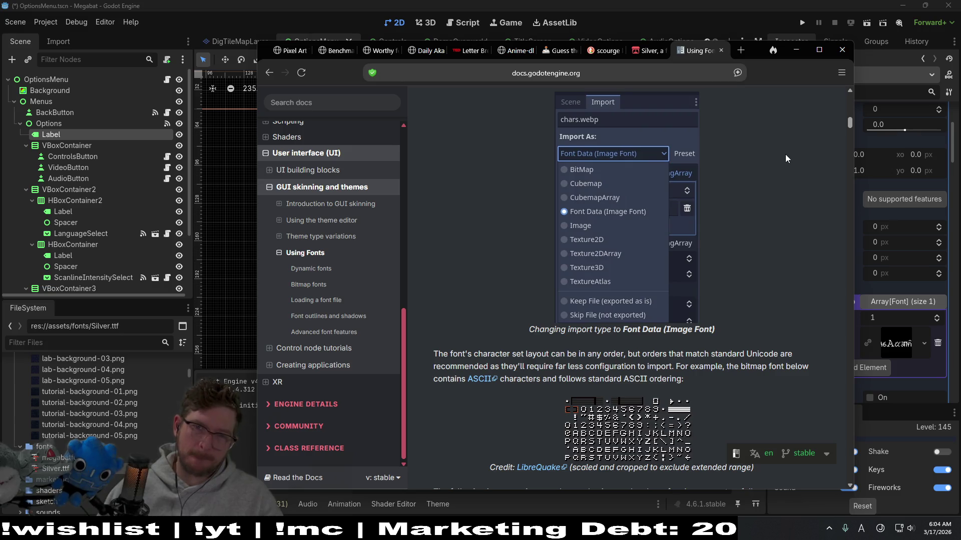
scroll(785, 162, down, 1)
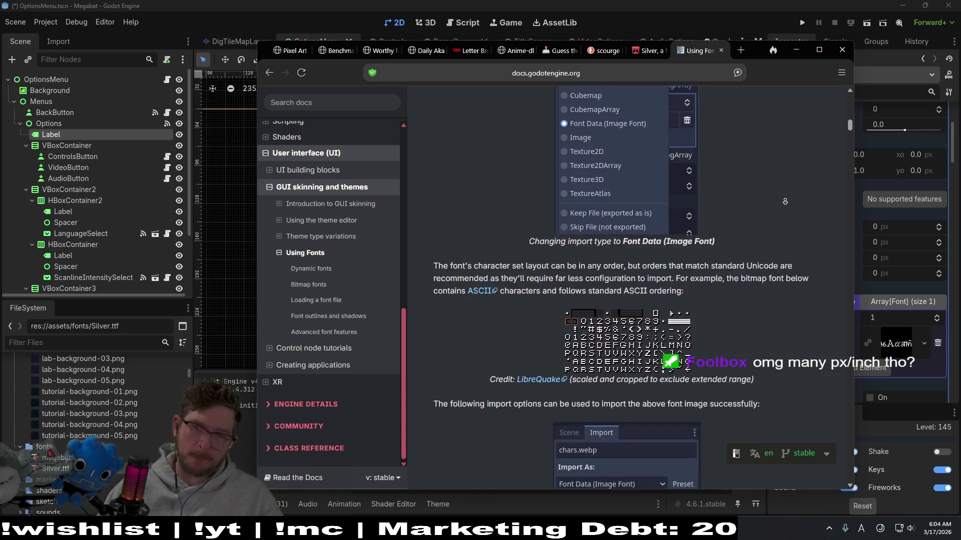
scroll(784, 177, down, 3)
scroll(784, 192, down, 3)
scroll(784, 201, down, 2)
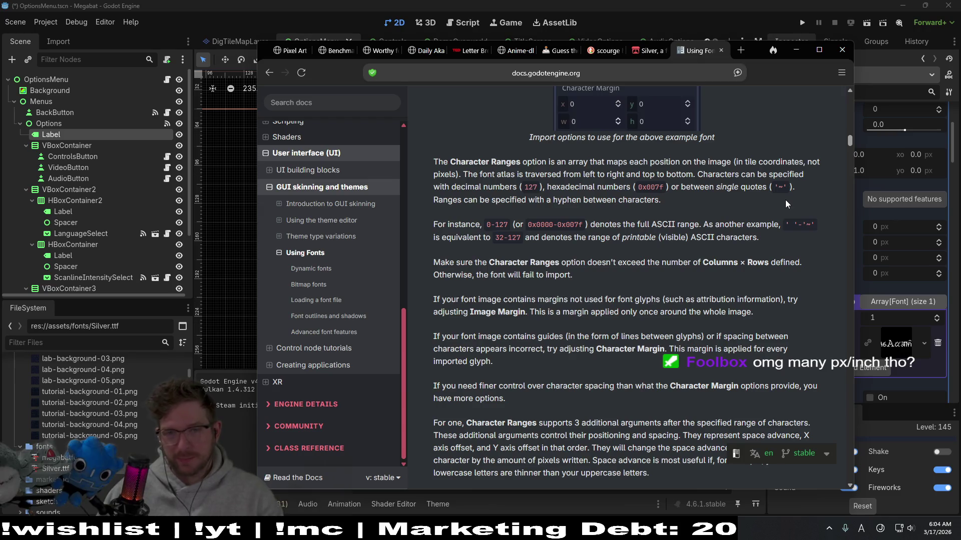
scroll(776, 251, down, 2)
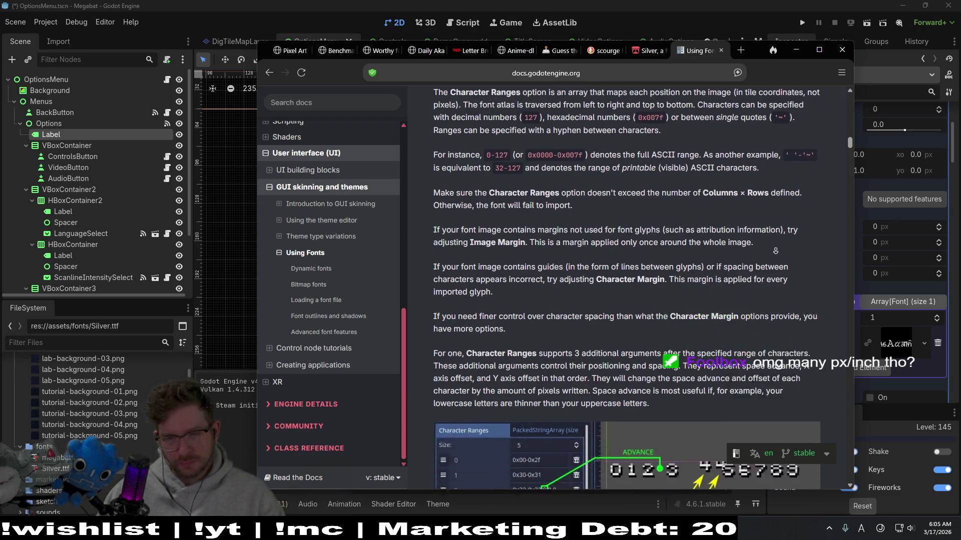
scroll(776, 250, down, 6)
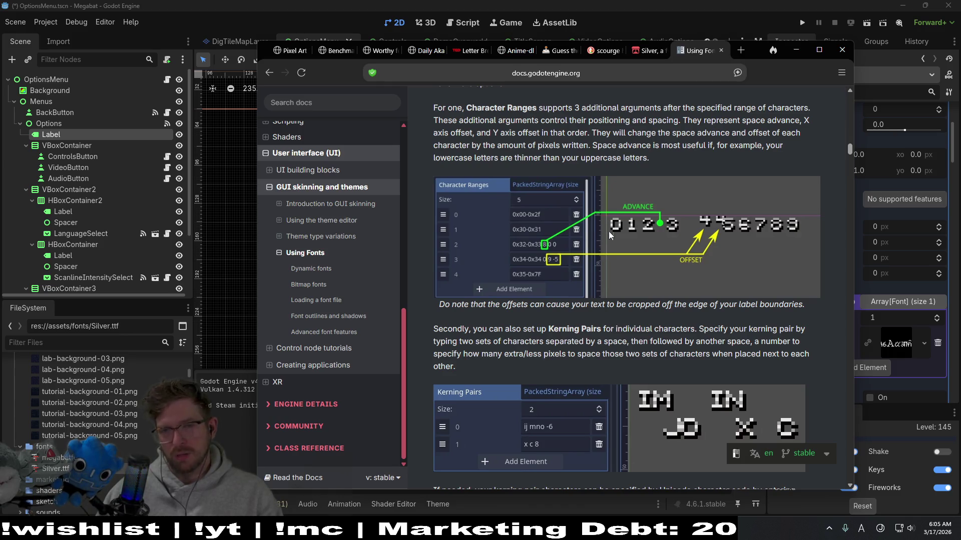
scroll(744, 240, down, 2)
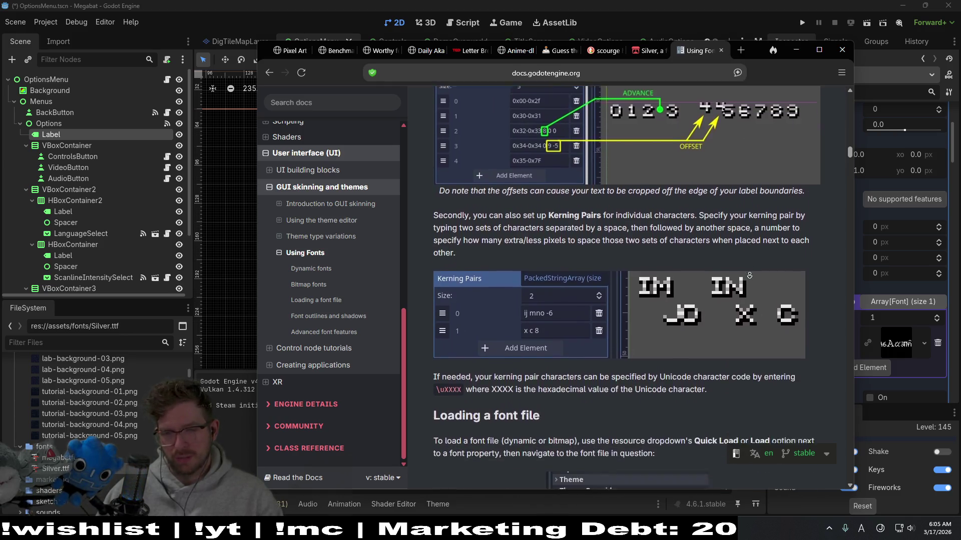
scroll(748, 276, down, 3)
scroll(749, 293, down, 3)
scroll(751, 307, down, 1)
scroll(752, 332, down, 2)
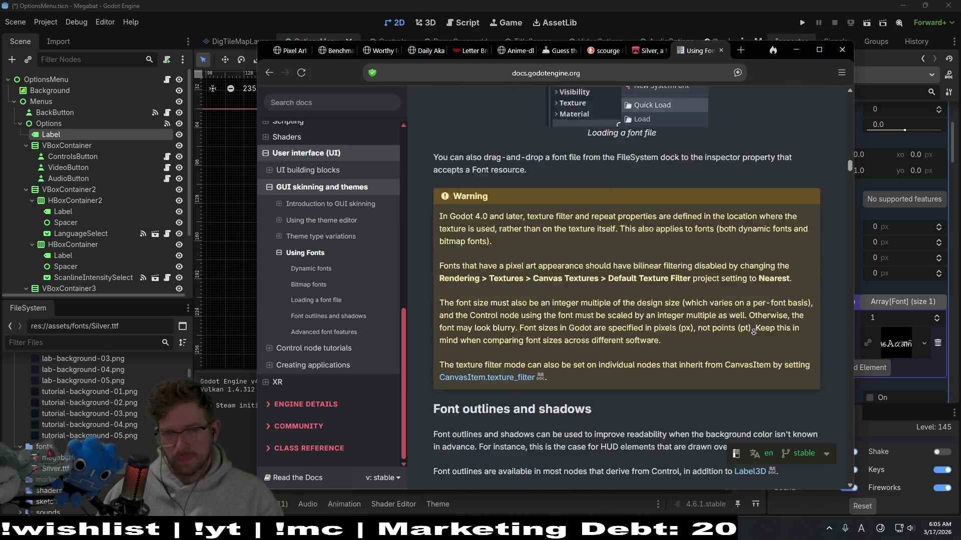
scroll(753, 332, down, 5)
scroll(771, 233, down, 3)
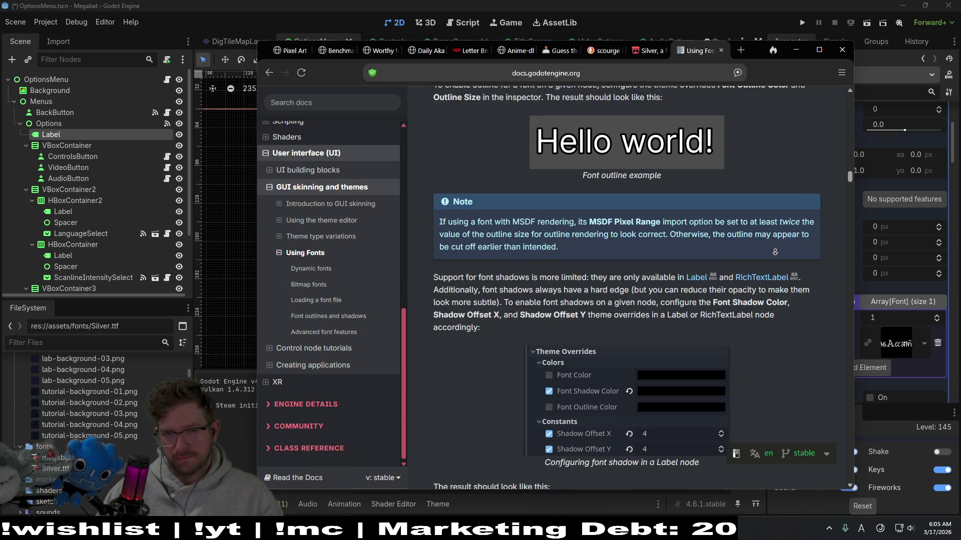
scroll(774, 255, down, 1)
scroll(774, 270, down, 2)
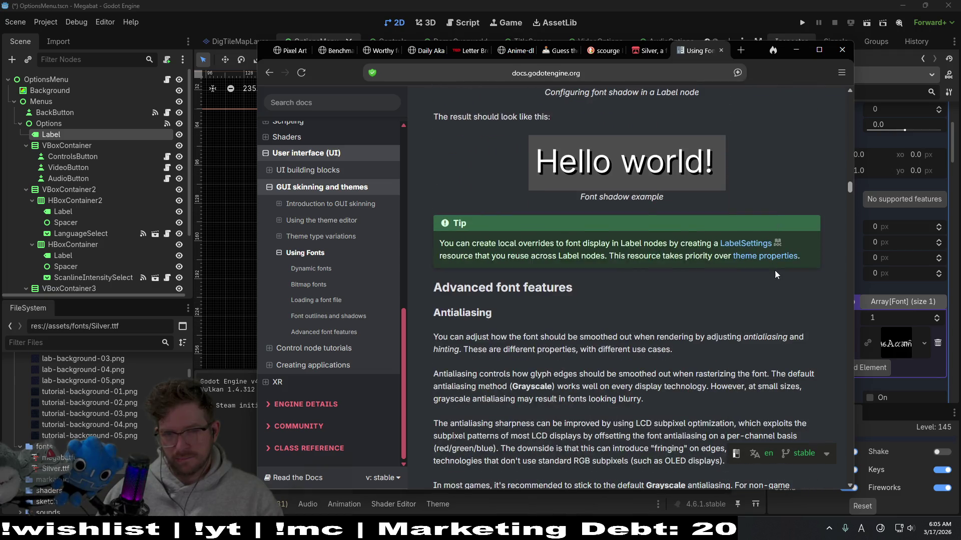
click(889, 424)
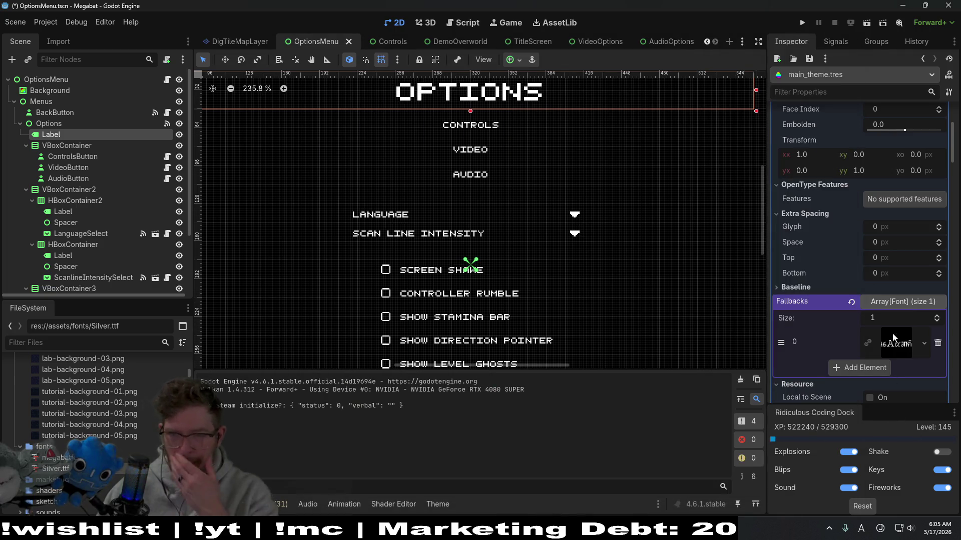